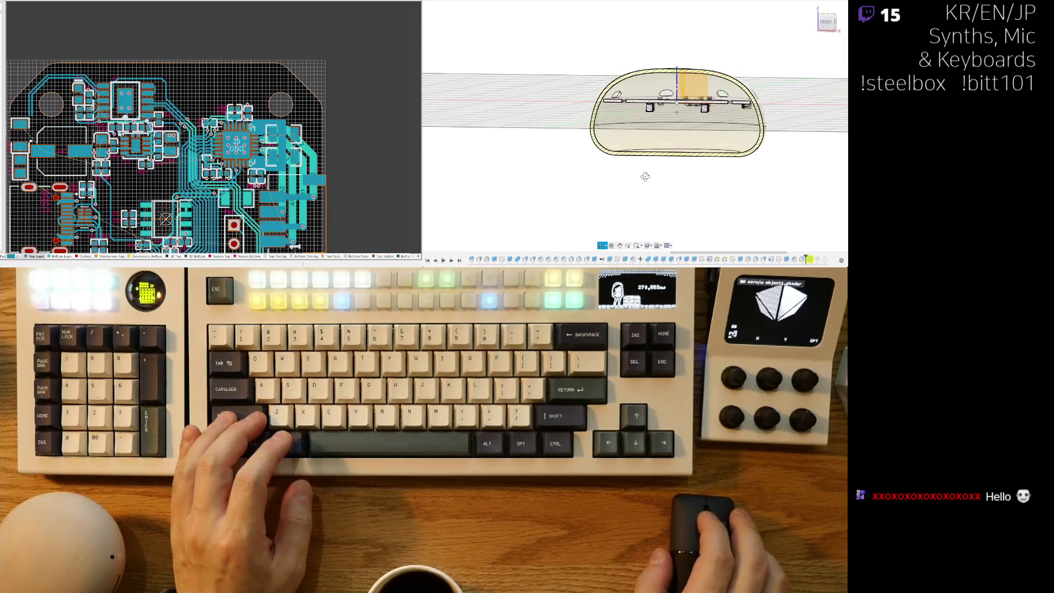
Orbit and zoom the Fusion 360 mouse shell section to view it from above, side and edge-on.
{"action": "scroll", "coordinate": [617, 183], "scroll_direction": "up", "scroll_amount": 3}
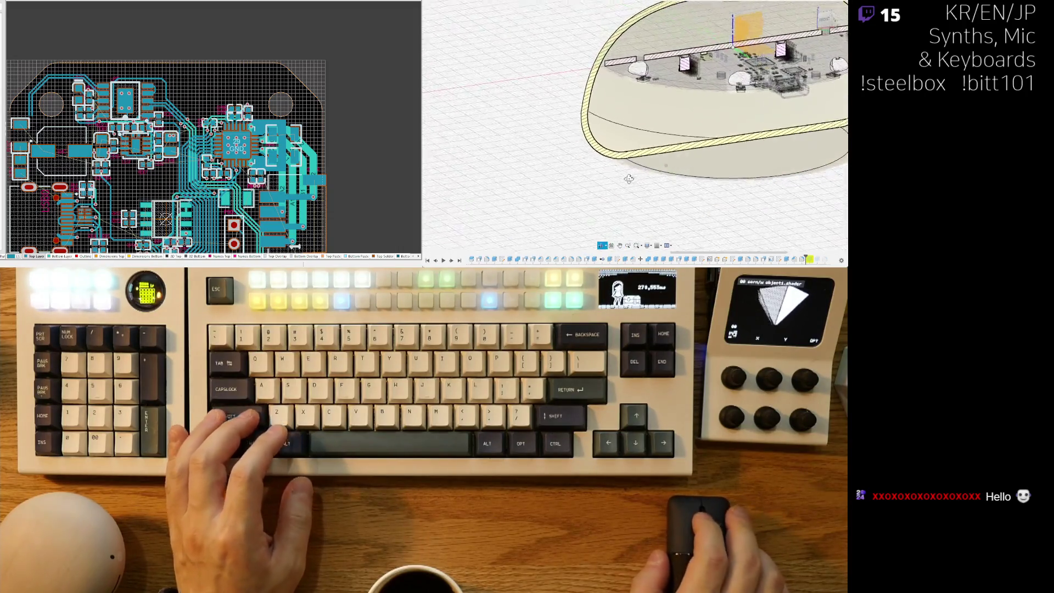
{"action": "middle_click_drag", "start_coordinate": [591, 128], "coordinate": [573, 184], "text": "shift"}
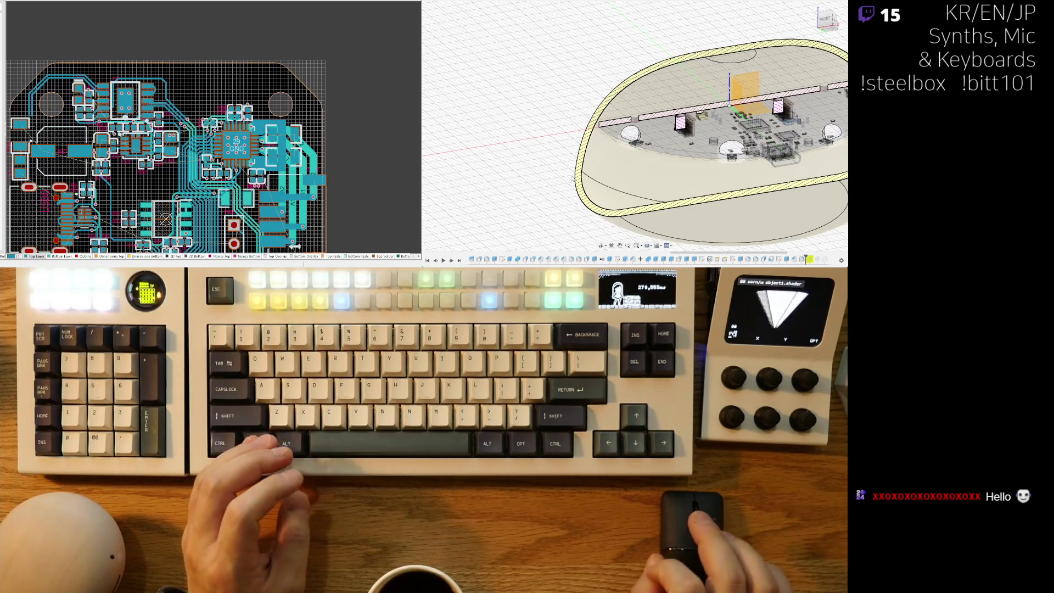
{"action": "middle_click_drag", "start_coordinate": [579, 124], "coordinate": [574, 163], "text": "shift"}
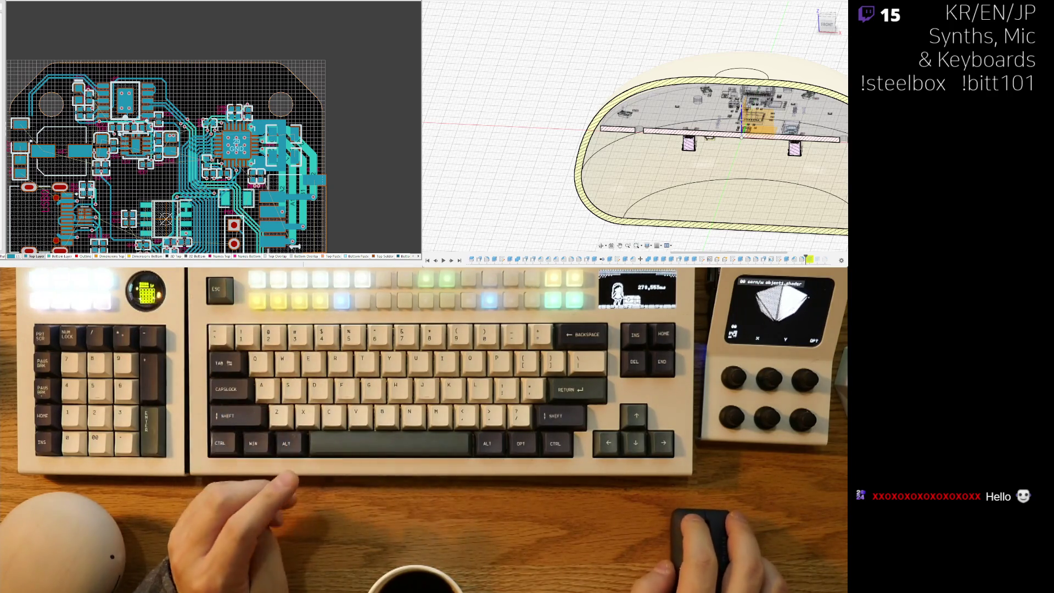
{"action": "mouse_move", "coordinate": [604, 237]}
{"action": "middle_mouse_down"}
{"action": "mouse_move", "coordinate": [578, 218]}
{"action": "mouse_move", "coordinate": [615, 222]}
{"action": "mouse_move", "coordinate": [598, 215]}
{"action": "middle_mouse_up"}
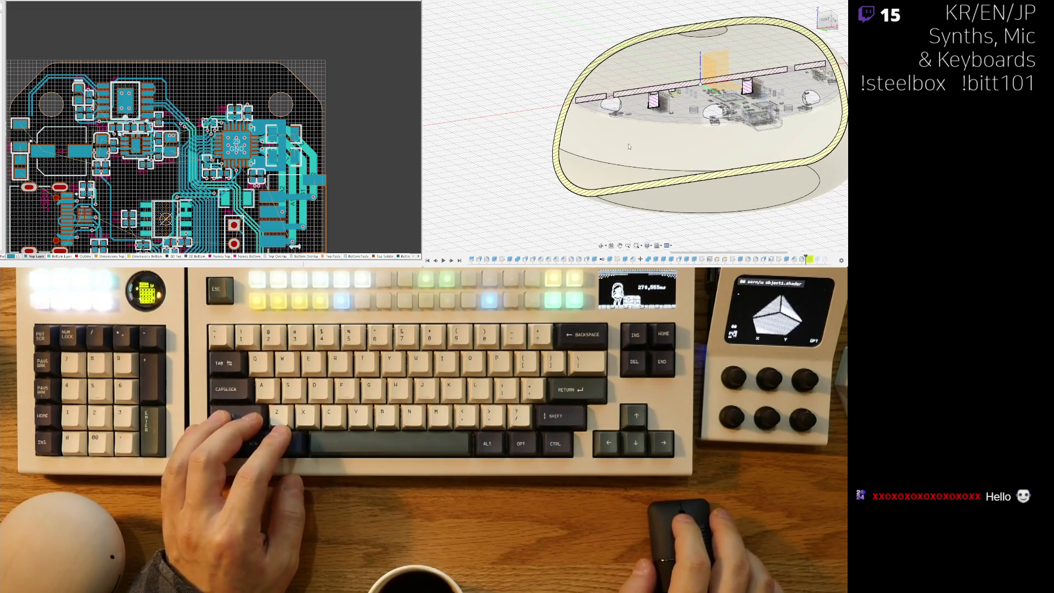
{"action": "mouse_move", "coordinate": [536, 103]}
{"action": "middle_mouse_down", "text": "shift"}
{"action": "mouse_move", "coordinate": [565, 188]}
{"action": "mouse_move", "coordinate": [704, 189]}
{"action": "mouse_move", "coordinate": [585, 181]}
{"action": "middle_mouse_up", "text": "shift"}
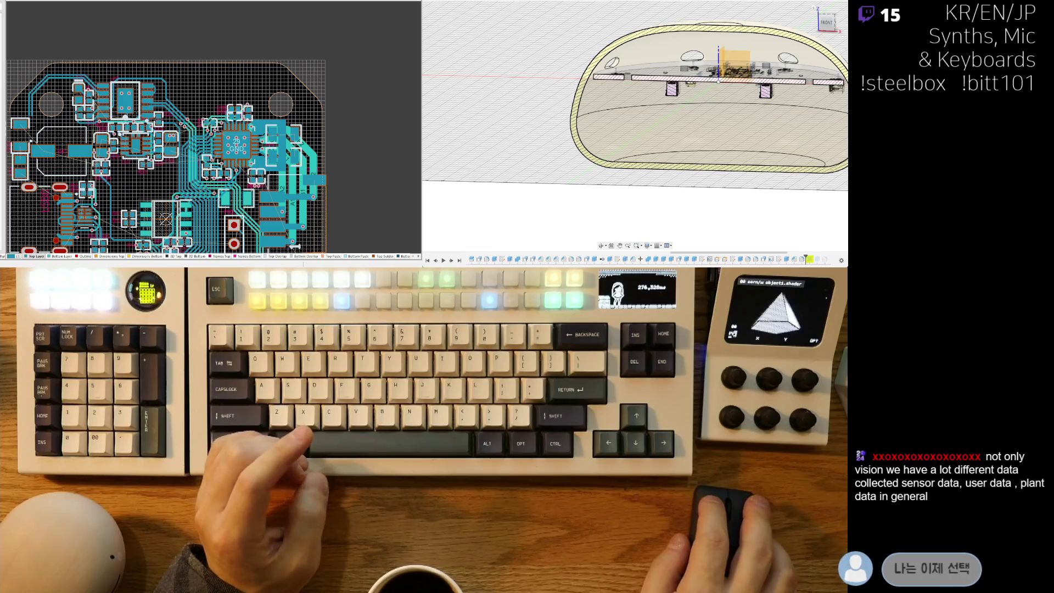
{"action": "middle_click_drag", "start_coordinate": [584, 153], "coordinate": [564, 177]}
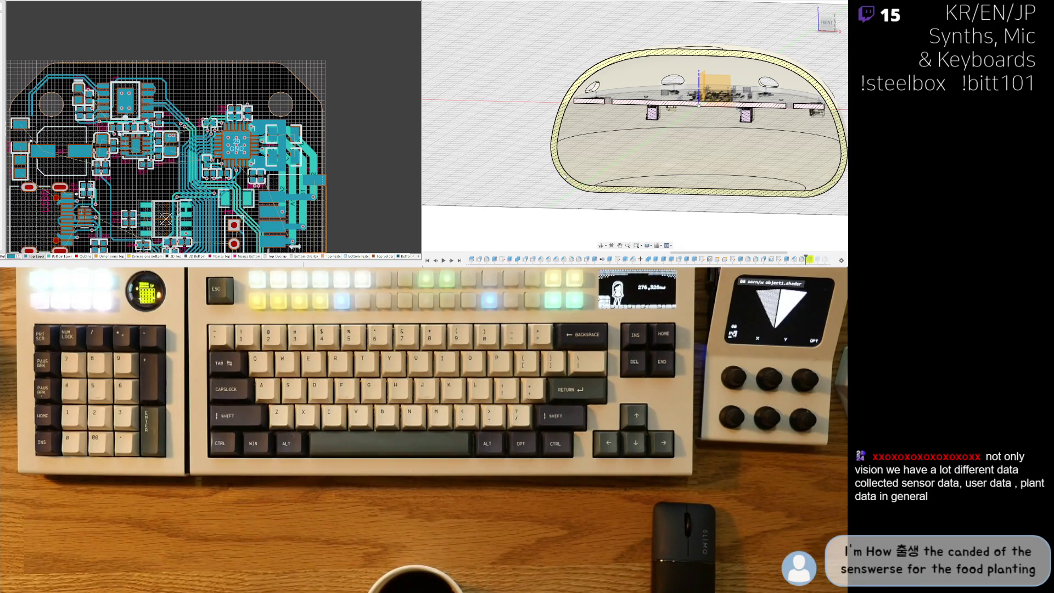
{"action": "scroll", "coordinate": [564, 176], "scroll_direction": "down", "scroll_amount": 3}
{"action": "mouse_move", "coordinate": [564, 176]}
{"action": "middle_mouse_down"}
{"action": "mouse_move", "coordinate": [568, 201]}
{"action": "mouse_move", "coordinate": [586, 195]}
{"action": "middle_mouse_up"}
{"action": "scroll", "coordinate": [678, 175], "scroll_direction": "up", "scroll_amount": 2}
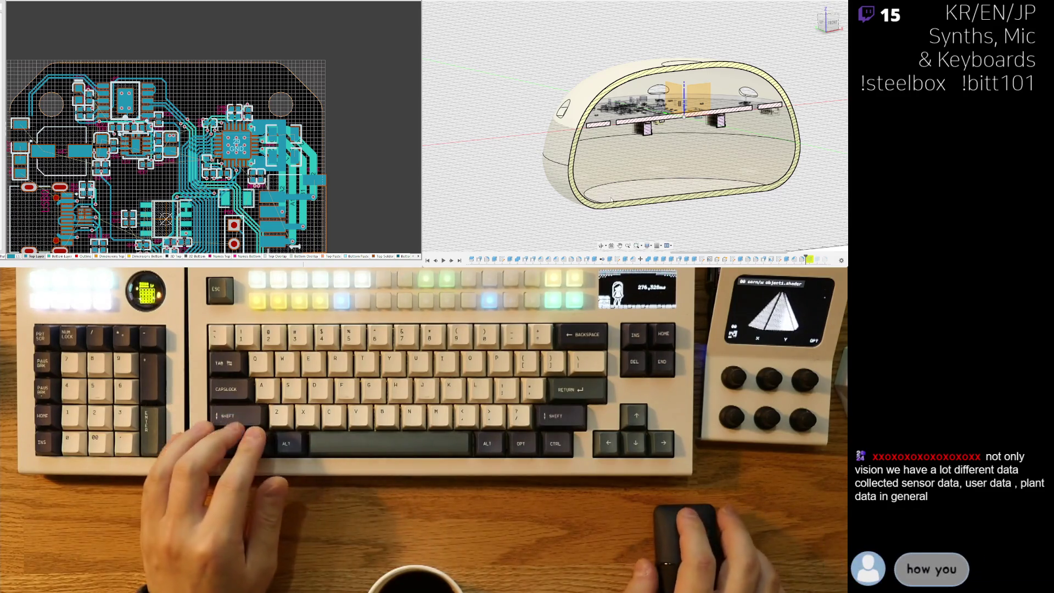
{"action": "mouse_move", "coordinate": [564, 210]}
{"action": "middle_mouse_down", "text": "shift"}
{"action": "mouse_move", "coordinate": [689, 210]}
{"action": "mouse_move", "coordinate": [604, 193]}
{"action": "middle_mouse_up", "text": "shift"}
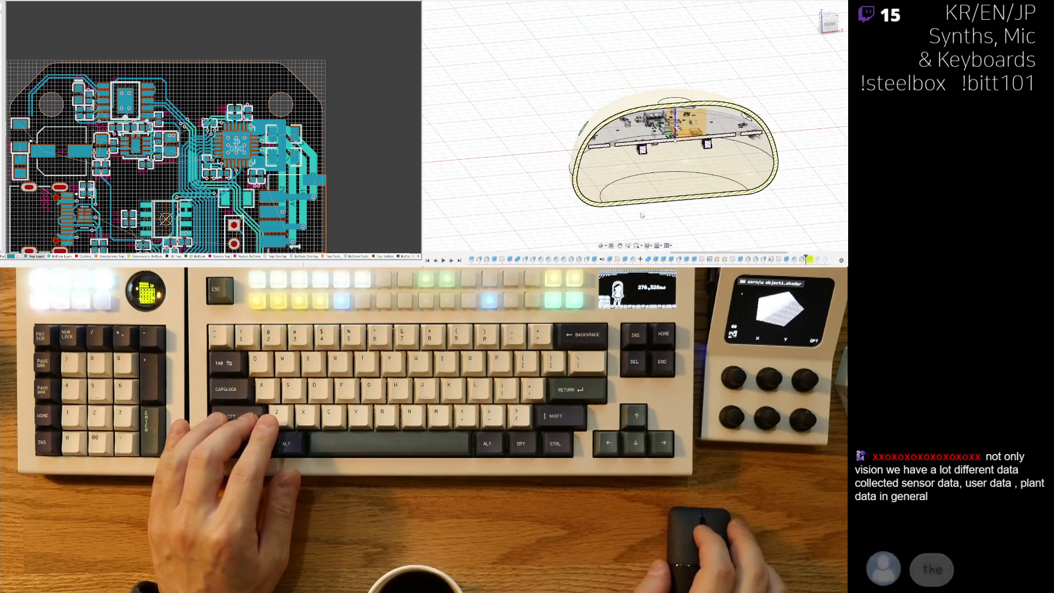
{"action": "scroll", "coordinate": [575, 180], "scroll_direction": "up", "scroll_amount": 3}
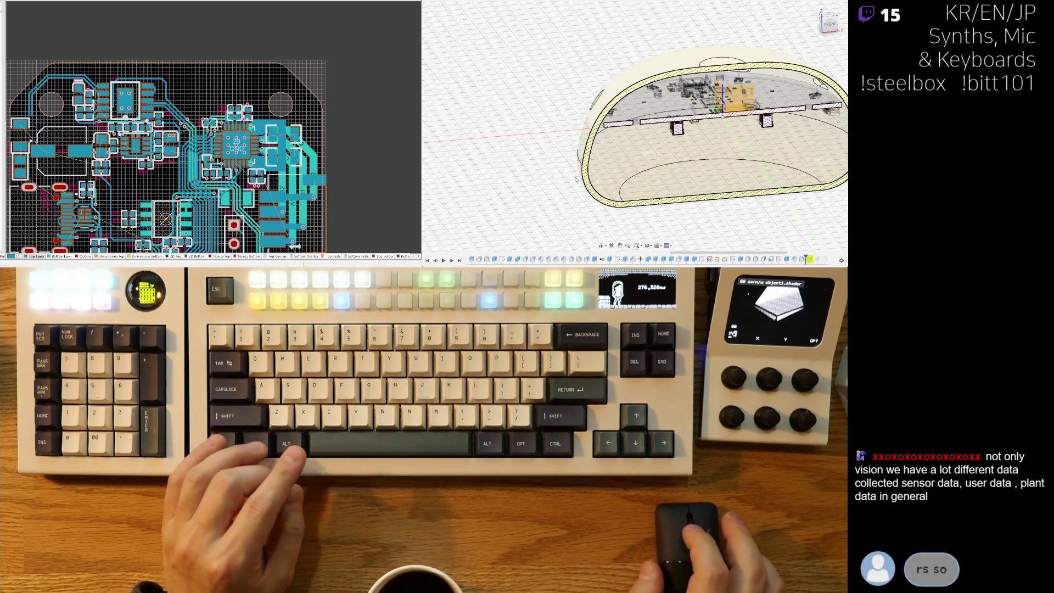
{"action": "scroll", "coordinate": [575, 179], "scroll_direction": "up", "scroll_amount": 5}
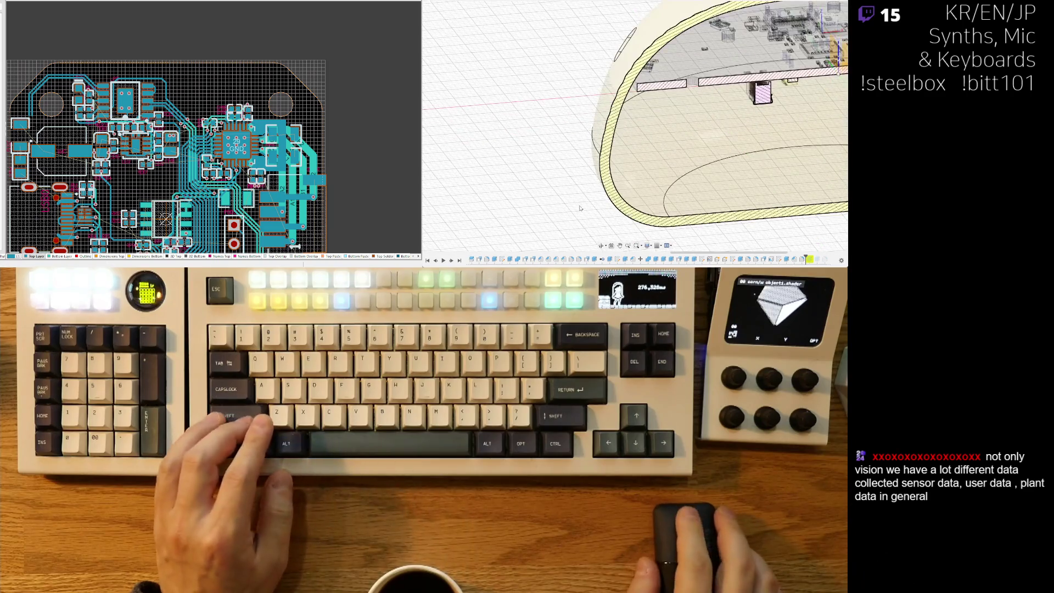
{"action": "mouse_move", "coordinate": [560, 191]}
{"action": "middle_mouse_down", "text": "shift"}
{"action": "mouse_move", "coordinate": [530, 167]}
{"action": "mouse_move", "coordinate": [556, 181]}
{"action": "mouse_move", "coordinate": [640, 177]}
{"action": "mouse_move", "coordinate": [645, 193]}
{"action": "mouse_move", "coordinate": [629, 196]}
{"action": "mouse_move", "coordinate": [555, 153]}
{"action": "middle_mouse_up", "text": "shift"}
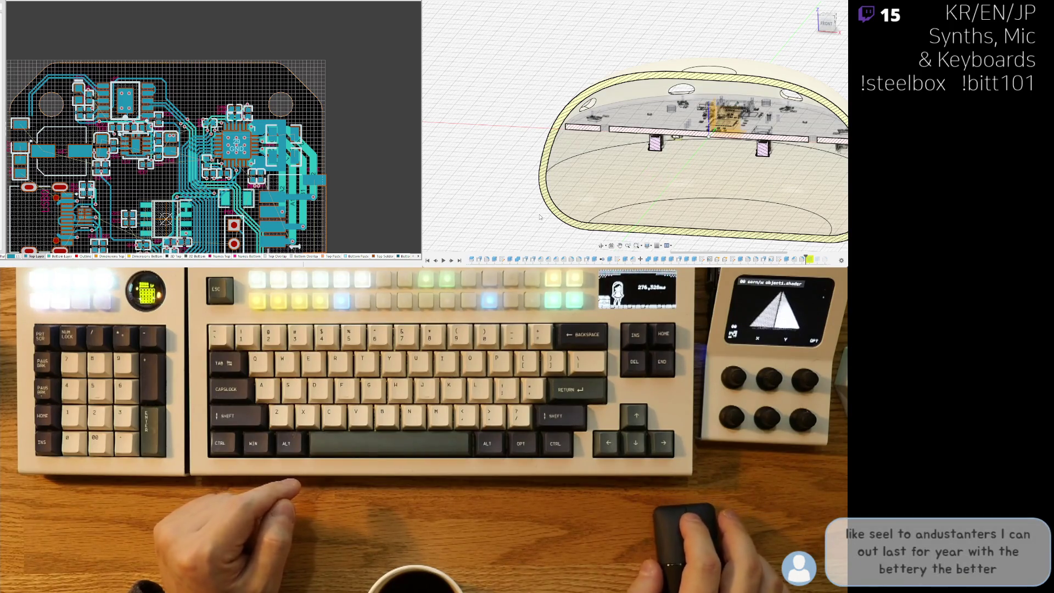
Select the mouse shell body, orbit it to top-down and left-side views, then deselect it.
{"action": "middle_click_drag", "start_coordinate": [544, 217], "coordinate": [531, 211], "text": "shift"}
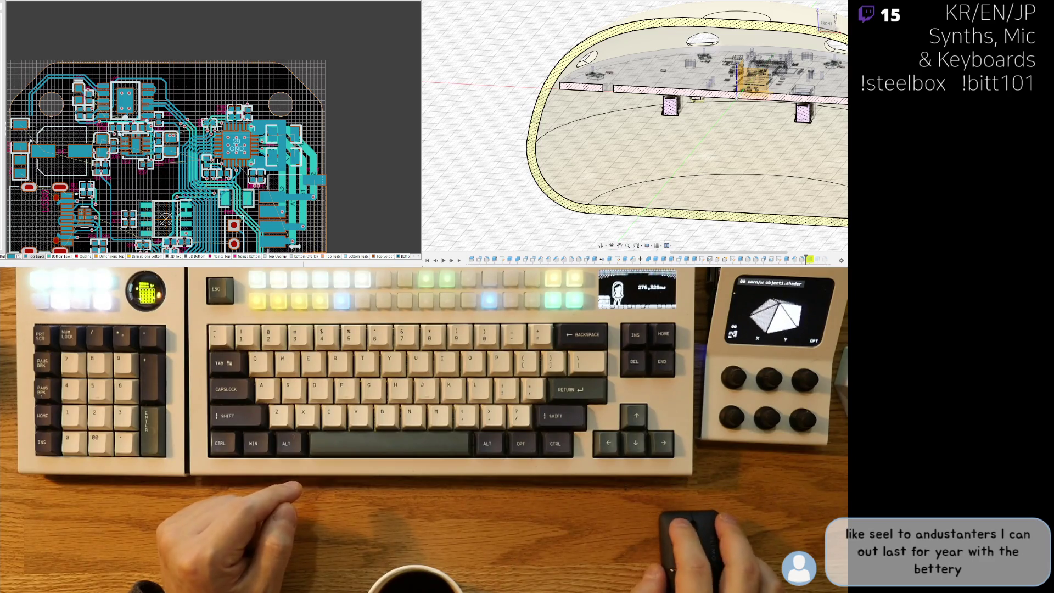
{"action": "scroll", "coordinate": [521, 218], "scroll_direction": "down", "scroll_amount": 3}
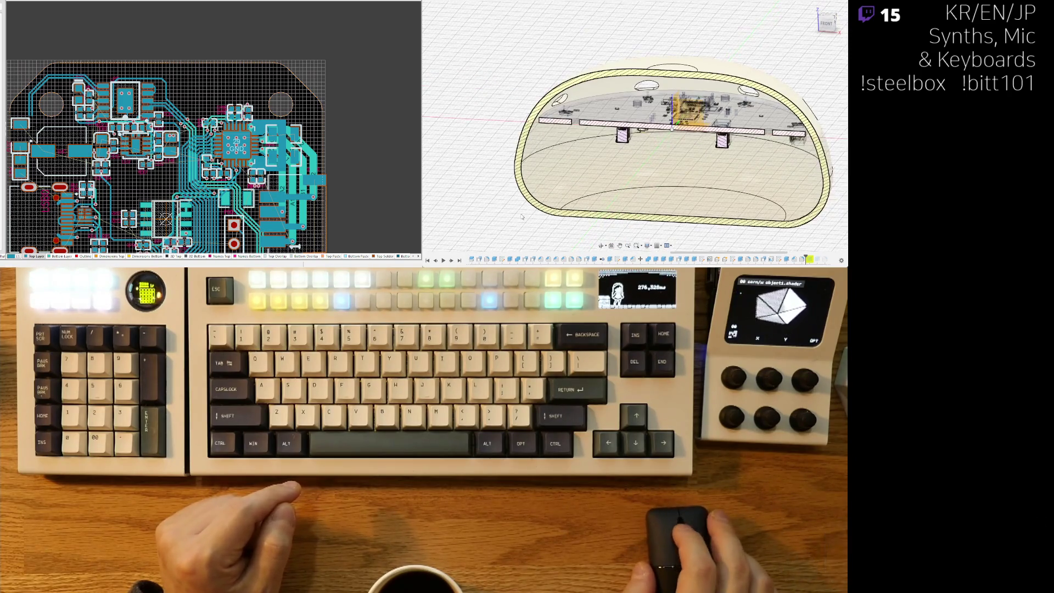
{"action": "mouse_move", "coordinate": [641, 225]}
{"action": "middle_mouse_down", "text": "shift"}
{"action": "mouse_move", "coordinate": [680, 210]}
{"action": "mouse_move", "coordinate": [664, 215]}
{"action": "middle_mouse_up", "text": "shift"}
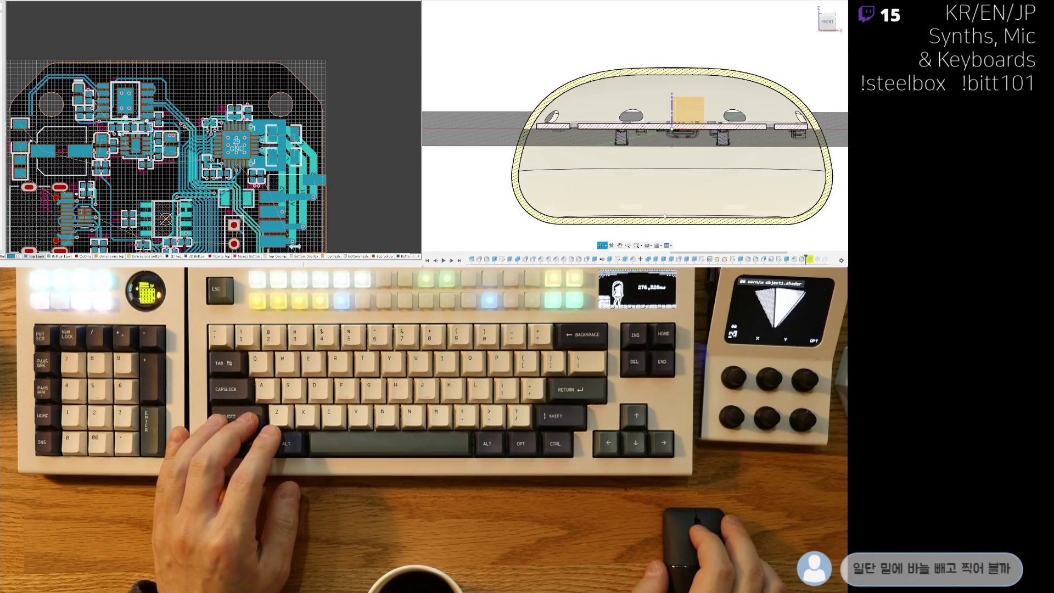
{"action": "scroll", "coordinate": [503, 215], "scroll_direction": "down", "scroll_amount": 2}
{"action": "middle_click_drag", "start_coordinate": [511, 217], "coordinate": [523, 219], "text": "shift"}
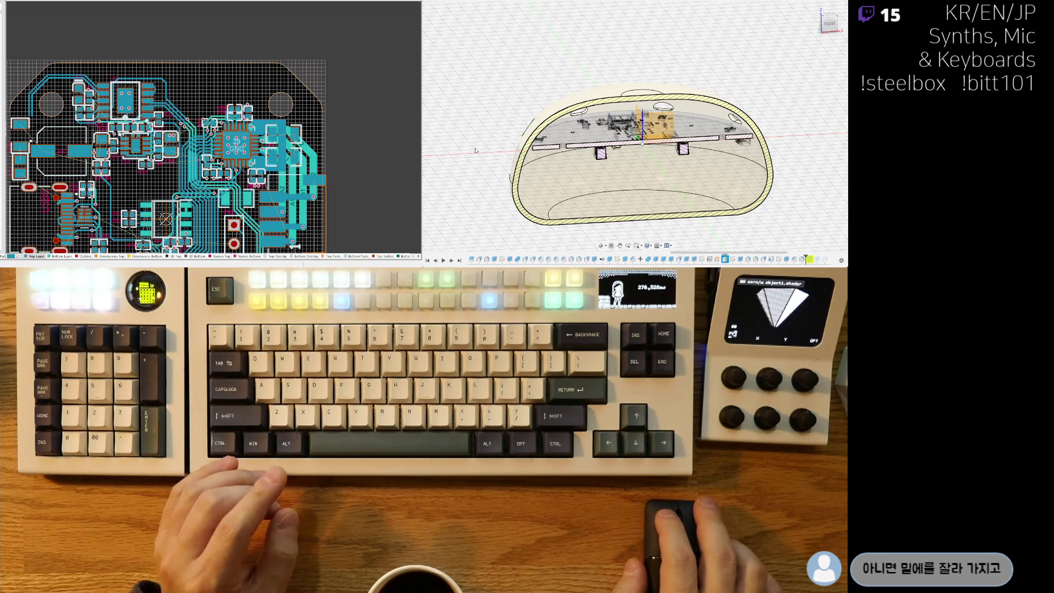
{"action": "left_click", "coordinate": [527, 118]}
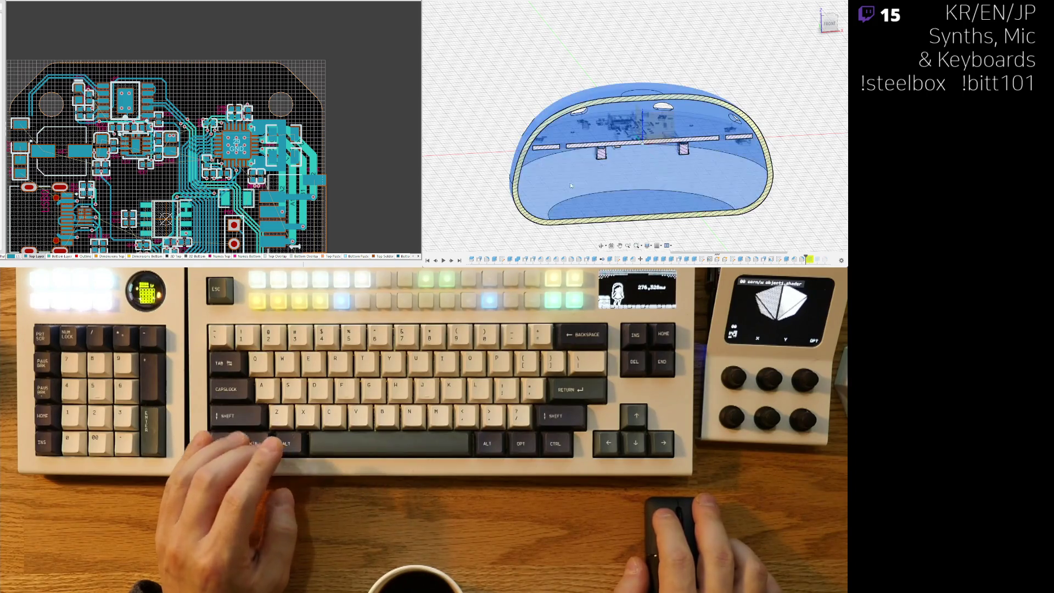
{"action": "middle_click_drag", "start_coordinate": [604, 153], "coordinate": [771, 191], "text": "shift"}
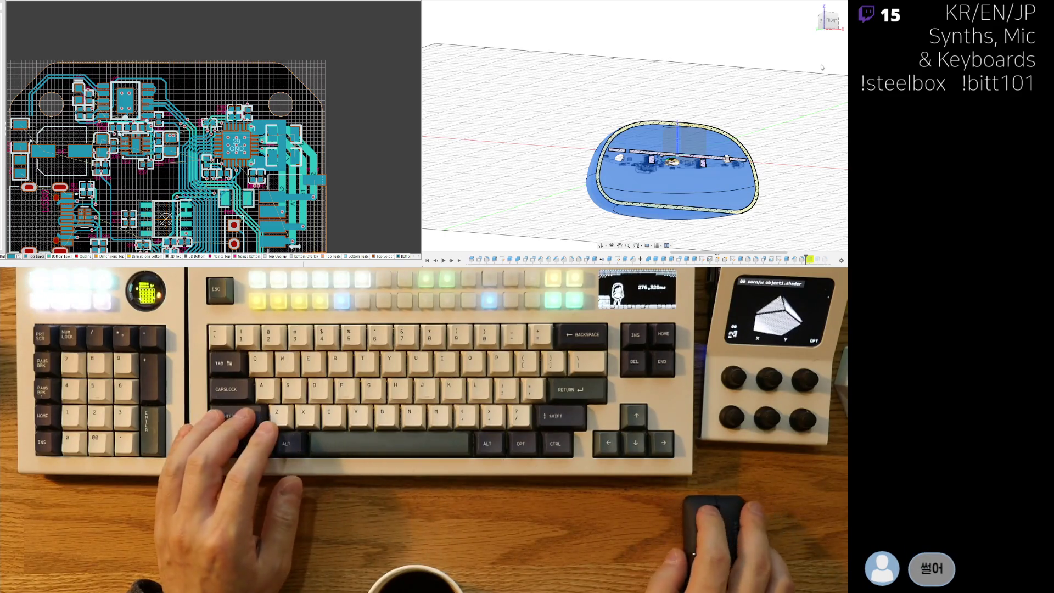
{"action": "scroll", "coordinate": [592, 176], "scroll_direction": "up", "scroll_amount": 3}
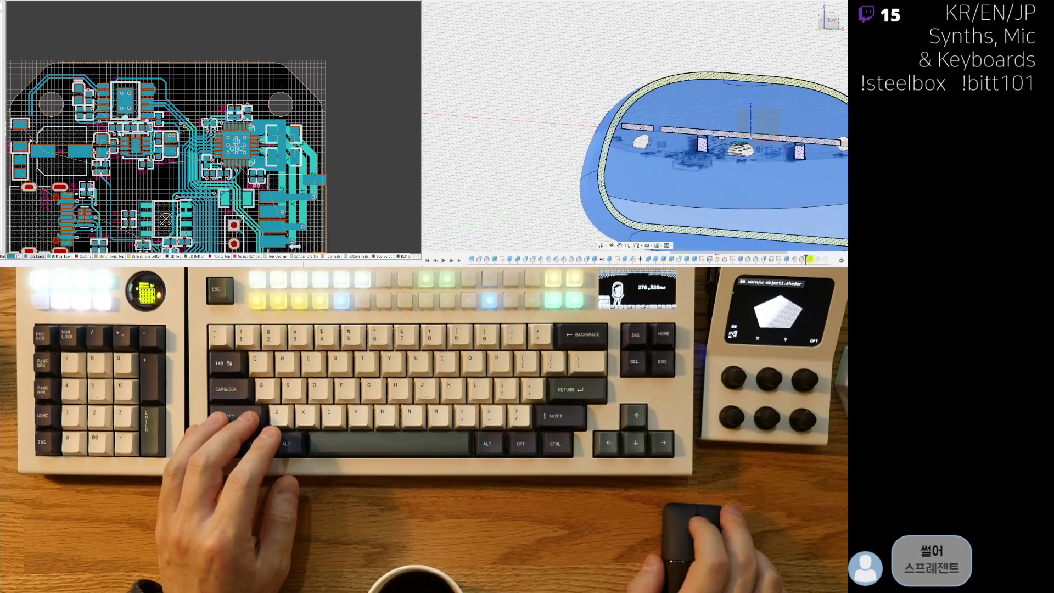
{"action": "scroll", "coordinate": [686, 223], "scroll_direction": "down", "scroll_amount": 2}
{"action": "mouse_move", "coordinate": [685, 223]}
{"action": "middle_mouse_down", "text": "shift"}
{"action": "mouse_move", "coordinate": [618, 211]}
{"action": "mouse_move", "coordinate": [771, 185]}
{"action": "mouse_move", "coordinate": [747, 176]}
{"action": "mouse_move", "coordinate": [703, 195]}
{"action": "mouse_move", "coordinate": [717, 226]}
{"action": "mouse_move", "coordinate": [695, 201]}
{"action": "mouse_move", "coordinate": [672, 236]}
{"action": "middle_mouse_up", "text": "shift"}
{"action": "mouse_move", "coordinate": [696, 201]}
{"action": "middle_mouse_down", "text": "shift"}
{"action": "mouse_move", "coordinate": [663, 176]}
{"action": "mouse_move", "coordinate": [681, 180]}
{"action": "middle_mouse_up", "text": "shift"}
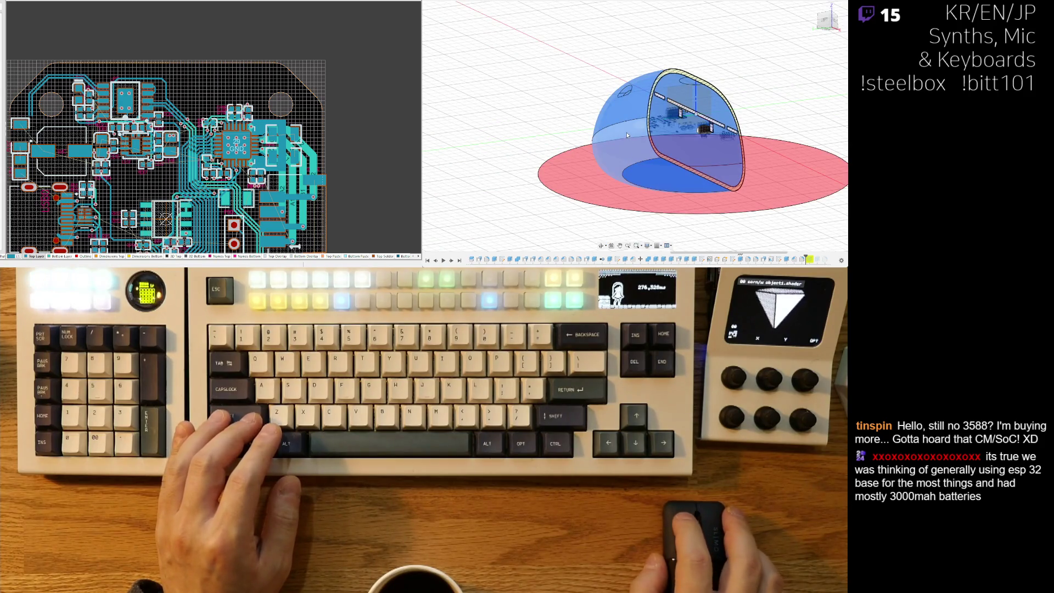
{"action": "scroll", "coordinate": [661, 133], "scroll_direction": "down", "scroll_amount": 3}
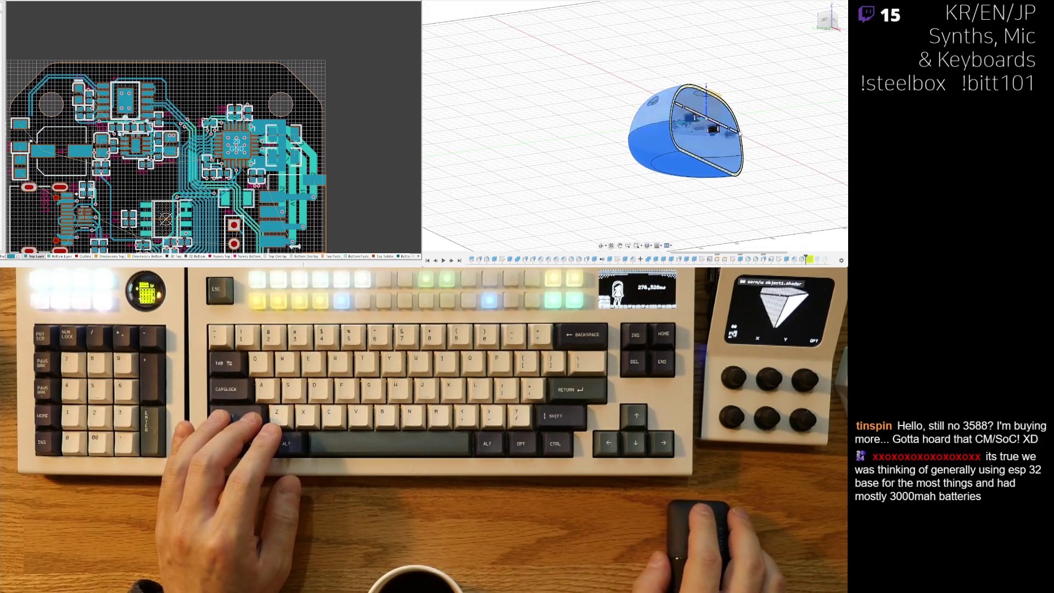
{"action": "left_click", "coordinate": [834, 86]}
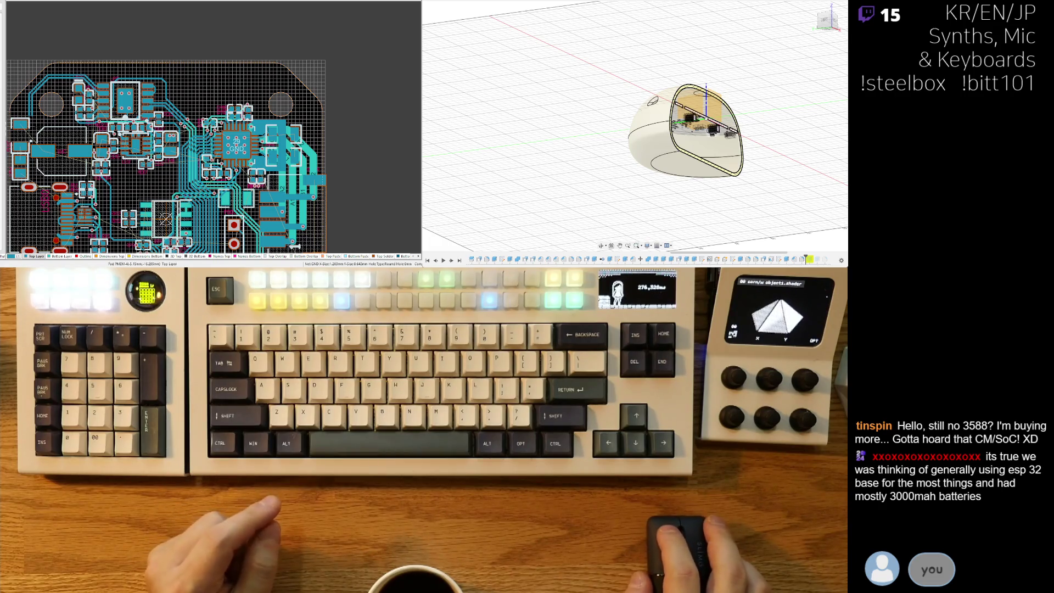
Pan and zoom the Altium PCB layout to the boot pad area and labelled traces.
{"action": "scroll", "coordinate": [214, 132], "scroll_direction": "down", "scroll_amount": 3}
{"action": "scroll", "coordinate": [214, 132], "scroll_direction": "left", "scroll_amount": 2, "text": "shift"}
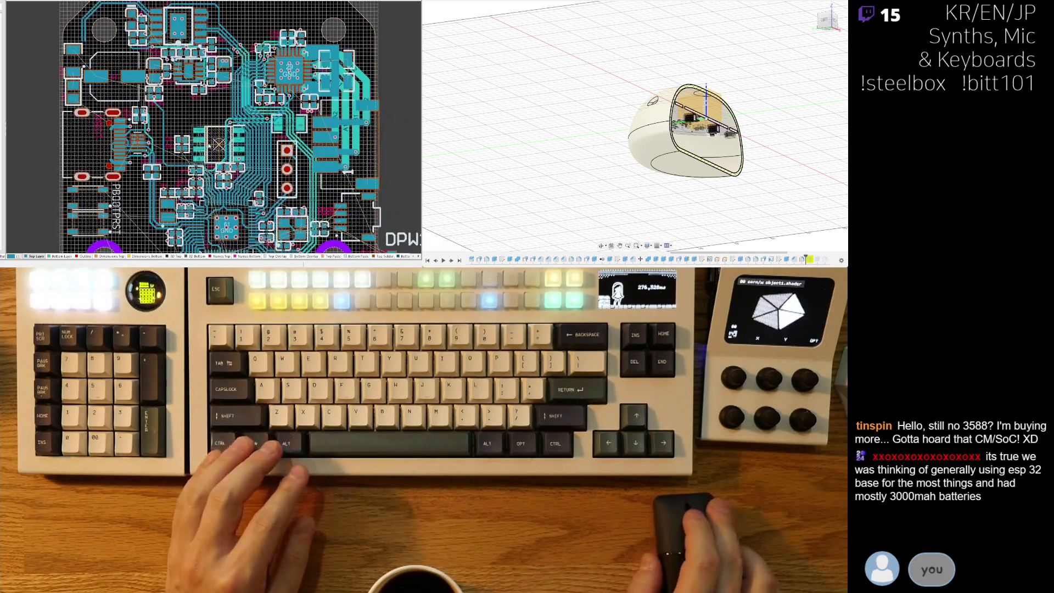
{"action": "scroll", "coordinate": [299, 162], "scroll_direction": "up", "scroll_amount": 3, "text": "ctrl"}
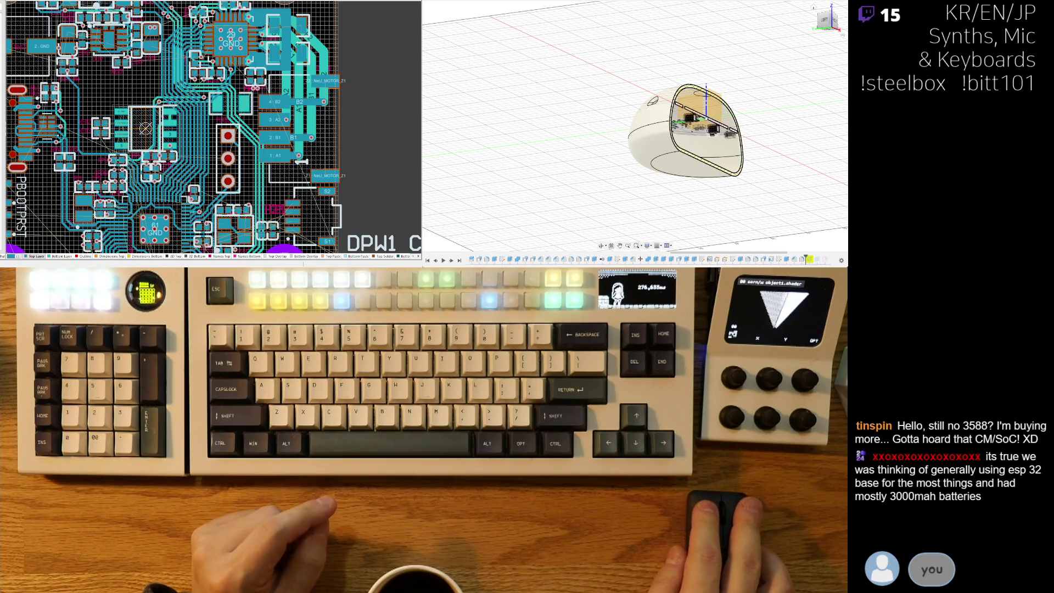
{"action": "right_click_drag", "start_coordinate": [126, 139], "coordinate": [236, 129]}
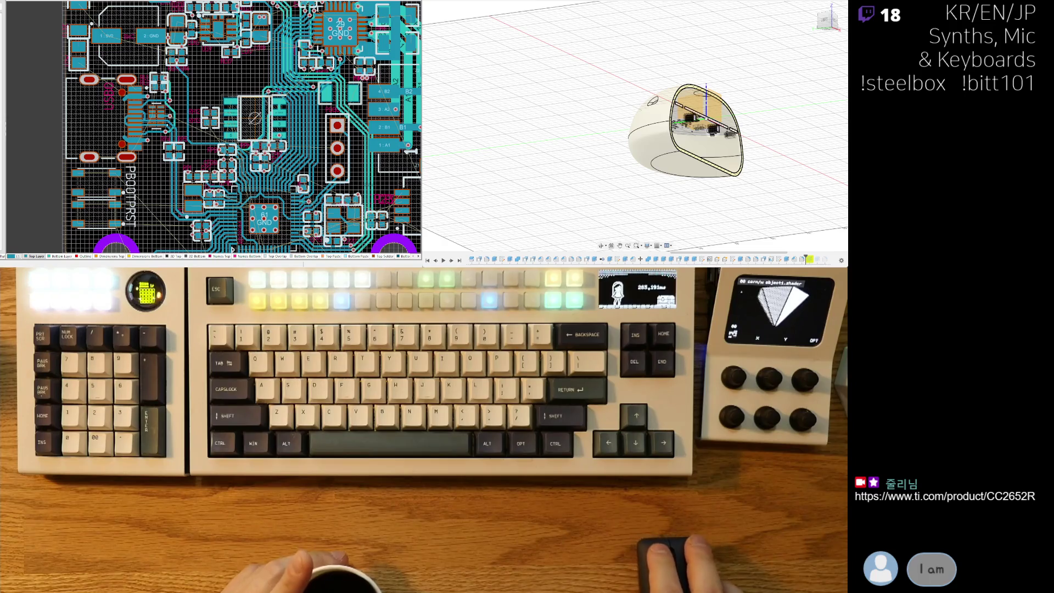
{"action": "right_click_drag", "start_coordinate": [283, 97], "coordinate": [260, 178]}
{"action": "right_click_drag", "start_coordinate": [134, 252], "coordinate": [250, 199]}
{"action": "scroll", "coordinate": [251, 199], "scroll_direction": "up", "scroll_amount": 3, "text": "ctrl"}
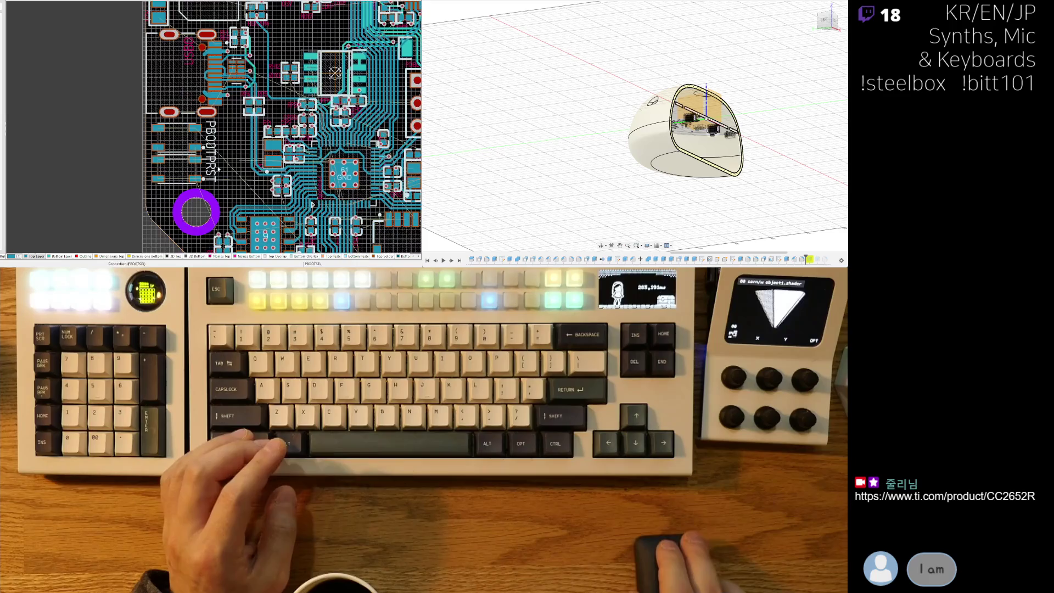
{"action": "scroll", "coordinate": [261, 174], "scroll_direction": "up", "scroll_amount": 5, "text": "ctrl"}
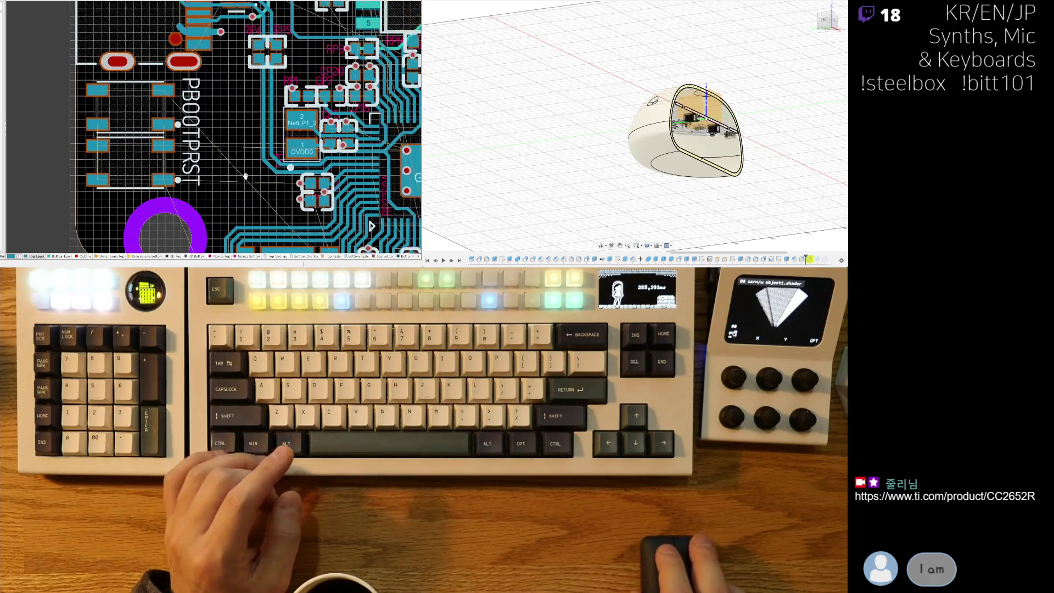
{"action": "scroll", "coordinate": [268, 180], "scroll_direction": "up", "scroll_amount": 2, "text": "ctrl"}
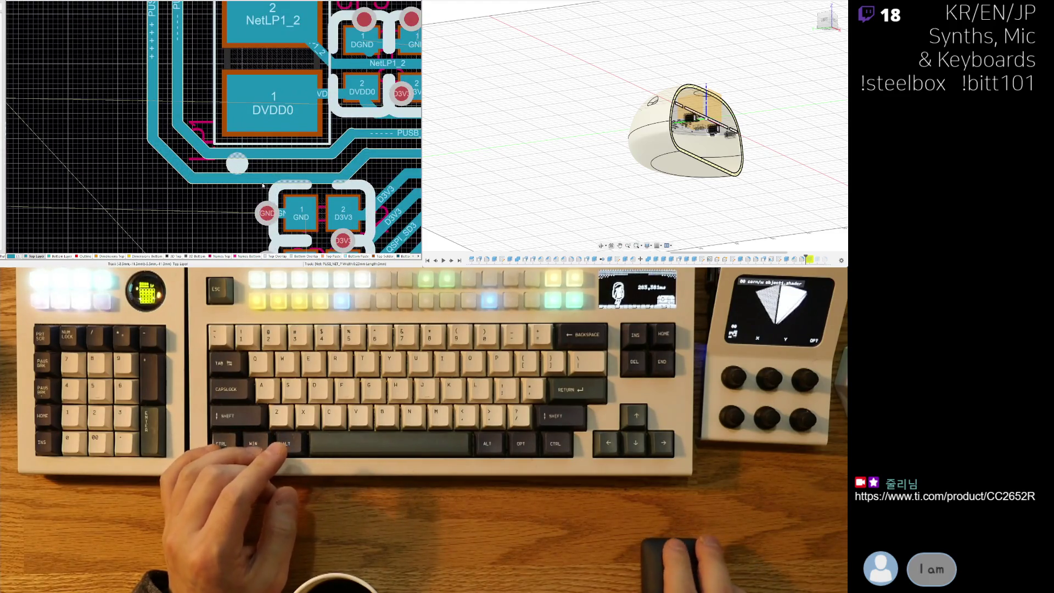
{"action": "right_click_drag", "start_coordinate": [329, 180], "coordinate": [256, 164]}
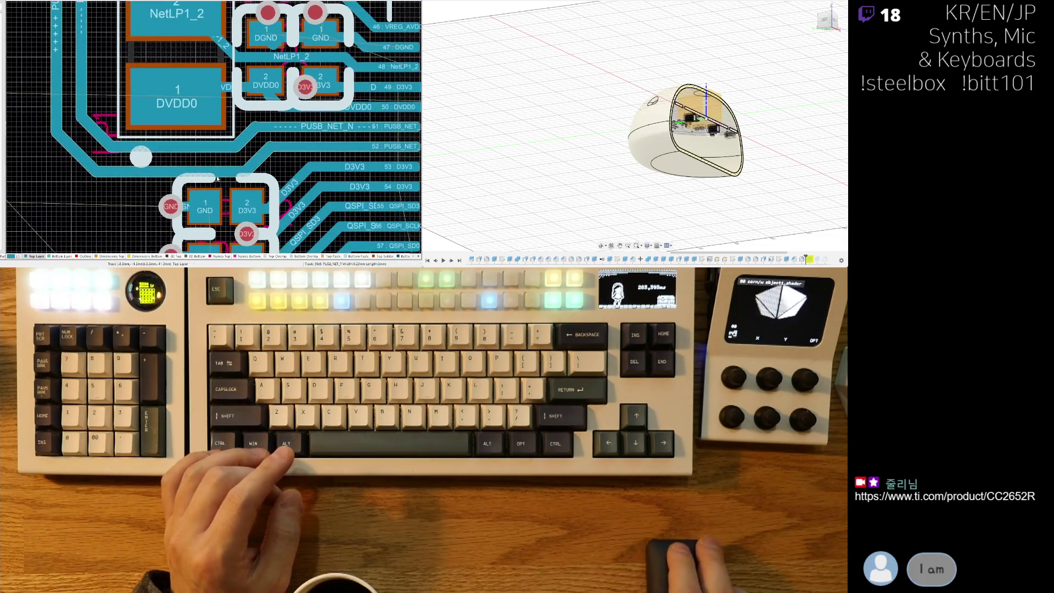
Slide the PUSB_NET_N track down, then select the GND via, 47:DGND track and GND pad in turn.
{"action": "mouse_move", "coordinate": [256, 164]}
{"action": "left_mouse_down"}
{"action": "mouse_move", "coordinate": [268, 158]}
{"action": "mouse_move", "coordinate": [258, 146]}
{"action": "left_mouse_up"}
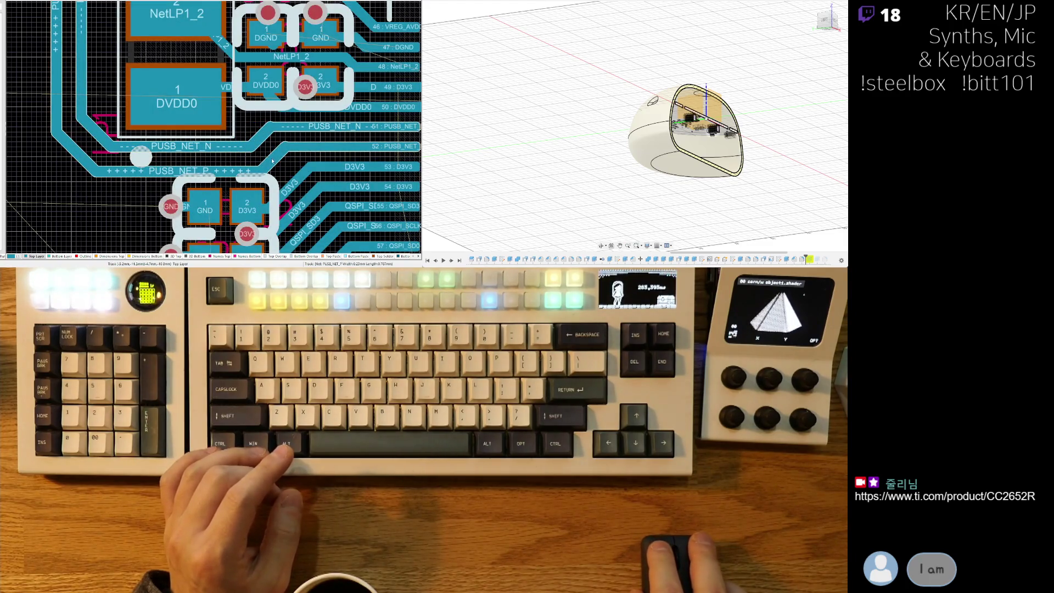
{"action": "scroll", "coordinate": [273, 160], "scroll_direction": "down", "scroll_amount": 3, "text": "ctrl"}
{"action": "scroll", "coordinate": [230, 141], "scroll_direction": "up", "scroll_amount": 3, "text": "ctrl"}
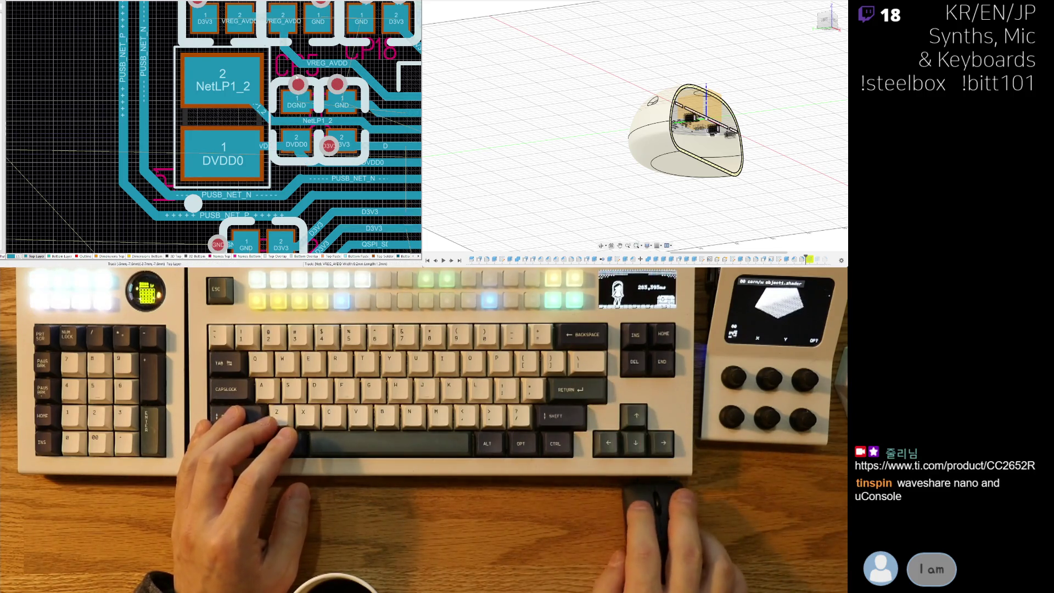
{"action": "right_click_drag", "start_coordinate": [288, 102], "coordinate": [240, 106]}
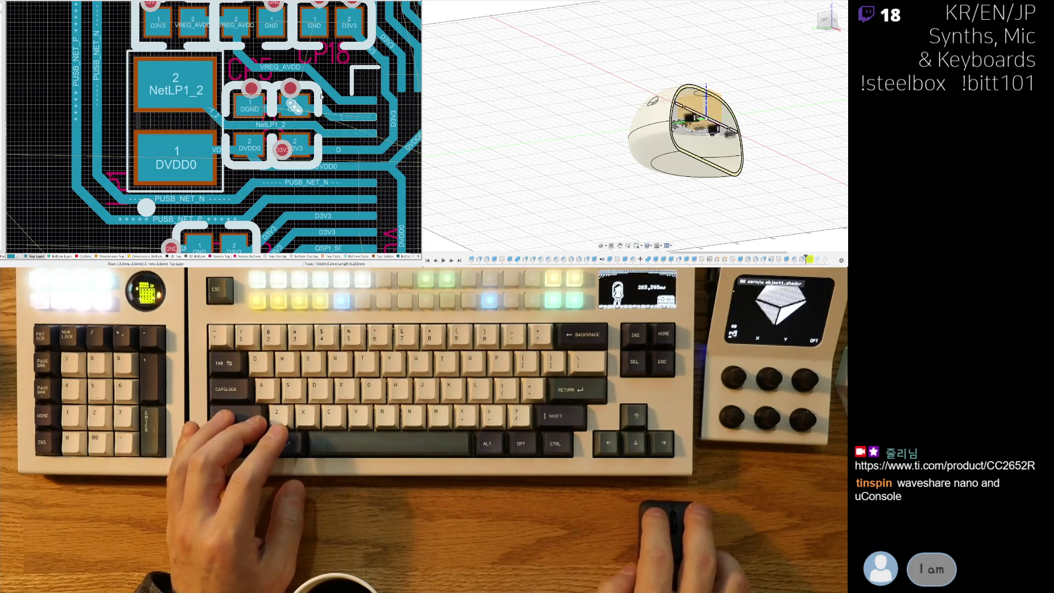
{"action": "scroll", "coordinate": [297, 110], "scroll_direction": "up", "scroll_amount": 4, "text": "ctrl"}
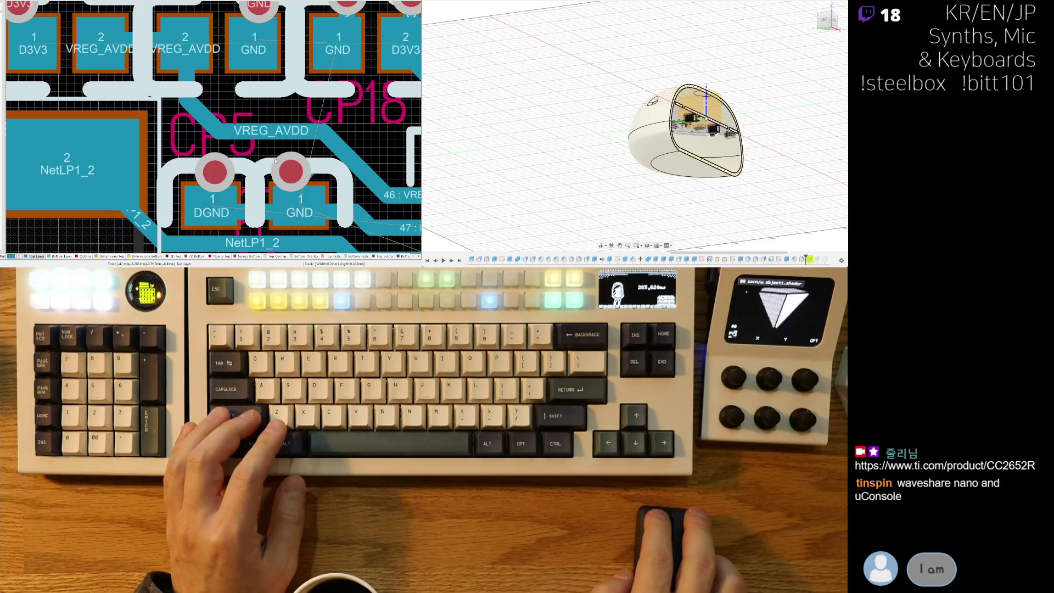
{"action": "left_click", "coordinate": [292, 174]}
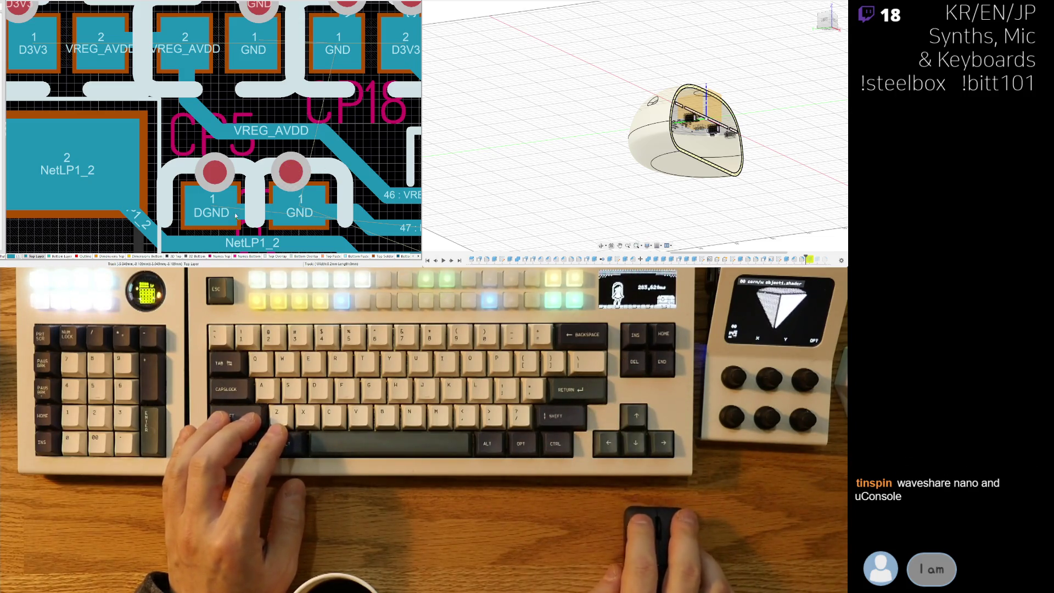
{"action": "scroll", "coordinate": [228, 144], "scroll_direction": "down", "scroll_amount": 3}
{"action": "scroll", "coordinate": [228, 144], "scroll_direction": "down", "scroll_amount": 2}
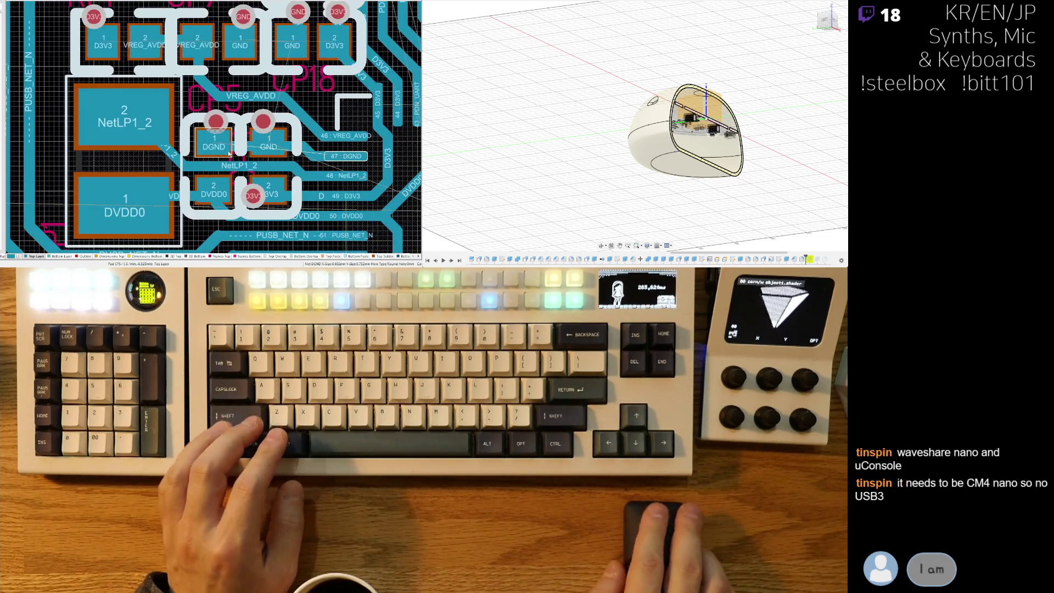
{"action": "left_click", "coordinate": [319, 157]}
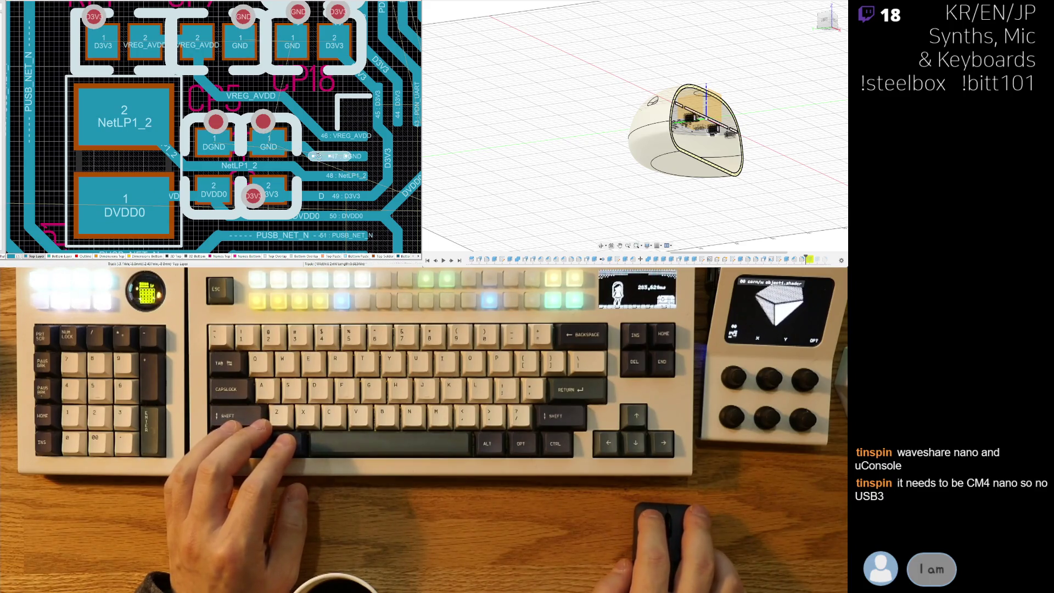
{"action": "left_click", "coordinate": [280, 148]}
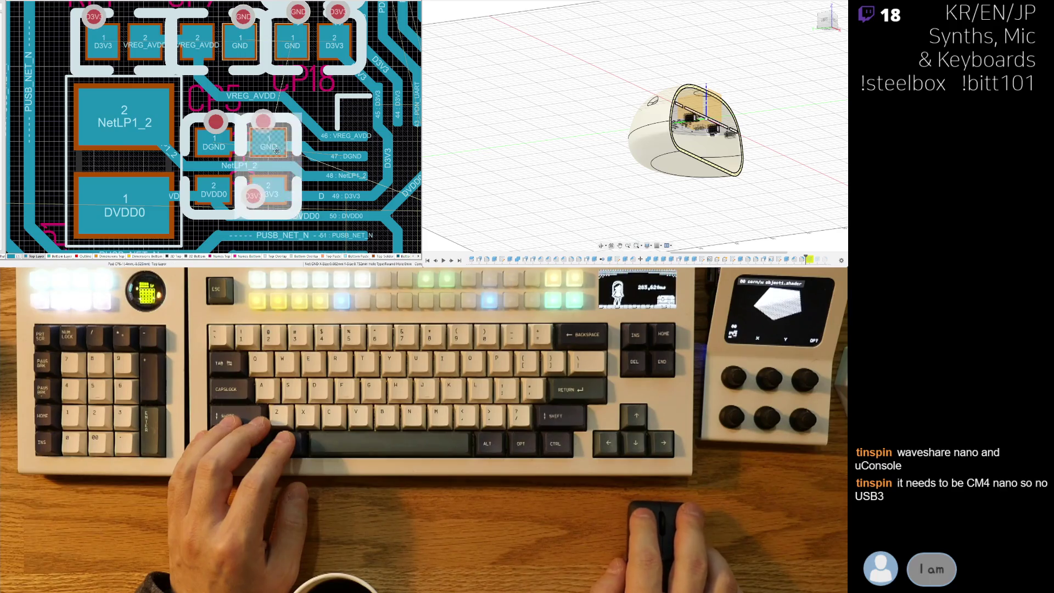
{"action": "left_click", "coordinate": [110, 157]}
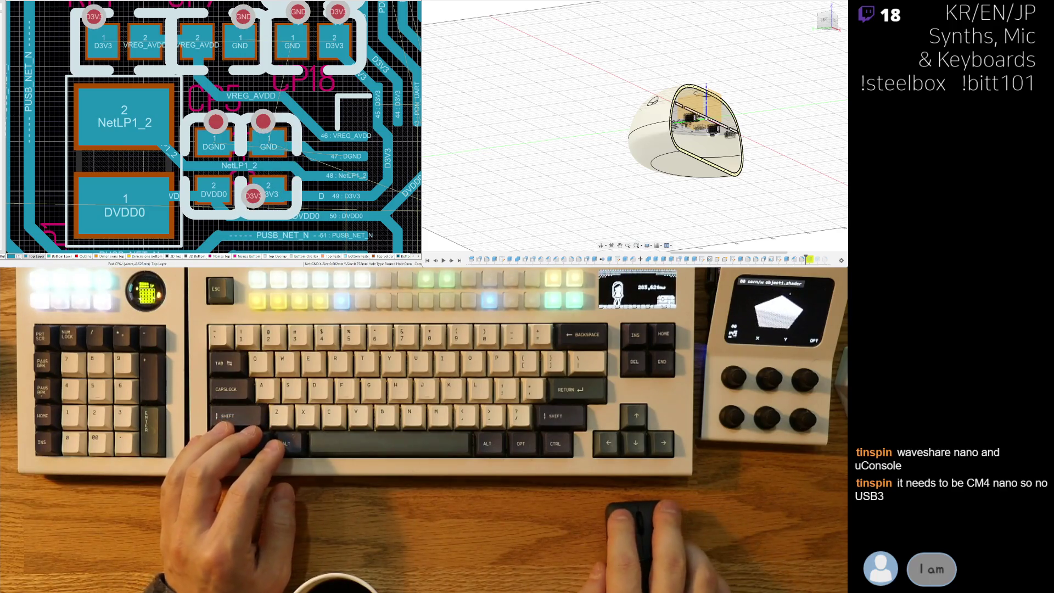
Switch to the schematic sheet with Ctrl+Tab and centre the view on the RP2350 chip.
{"action": "key", "text": "ctrl+Tab"}
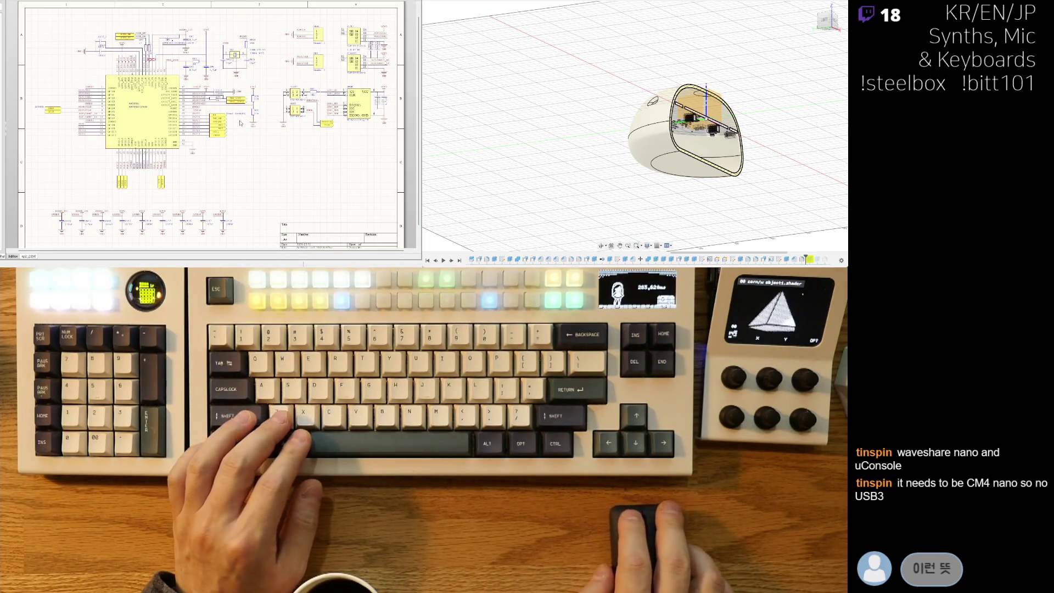
{"action": "scroll", "coordinate": [261, 126], "scroll_direction": "up", "scroll_amount": 1, "text": "ctrl"}
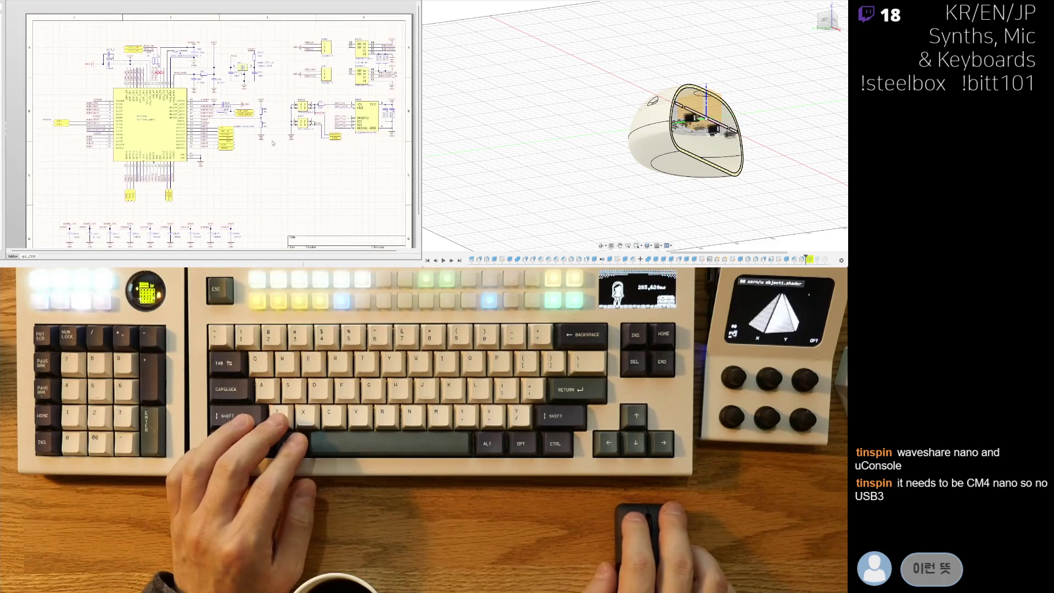
{"action": "scroll", "coordinate": [160, 63], "scroll_direction": "up", "scroll_amount": 2, "text": "ctrl"}
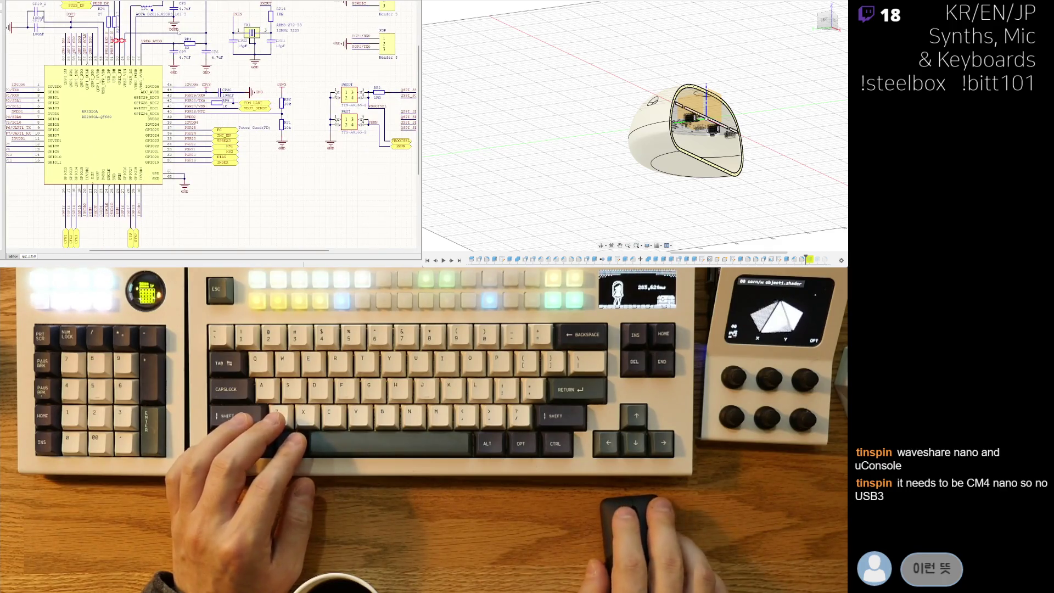
{"action": "right_click_drag", "start_coordinate": [240, 112], "coordinate": [267, 136]}
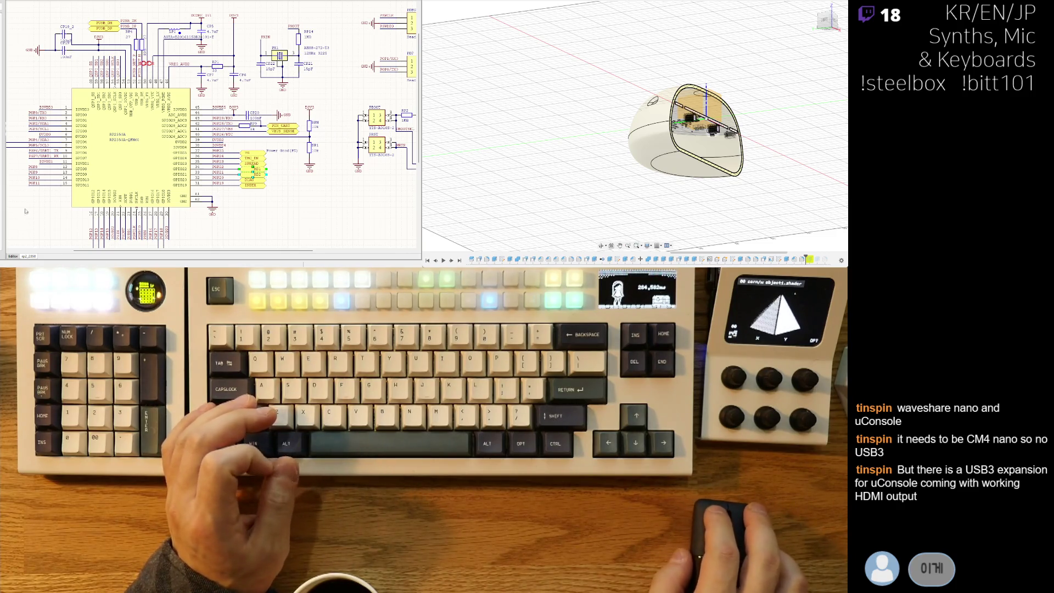
{"action": "mouse_move", "coordinate": [3, 126]}
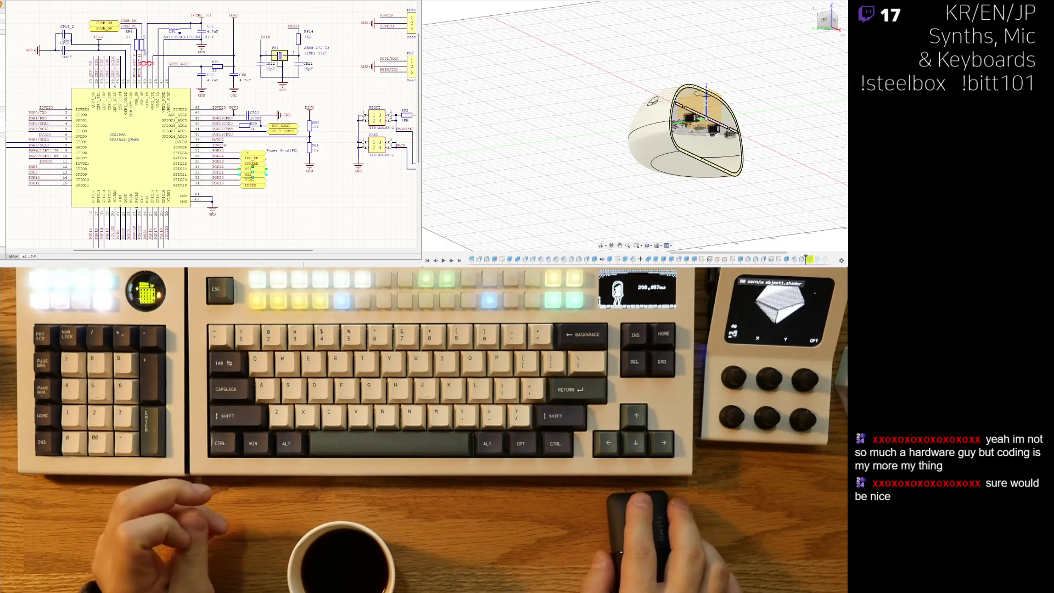
{"action": "right_click_drag", "start_coordinate": [327, 96], "coordinate": [340, 108]}
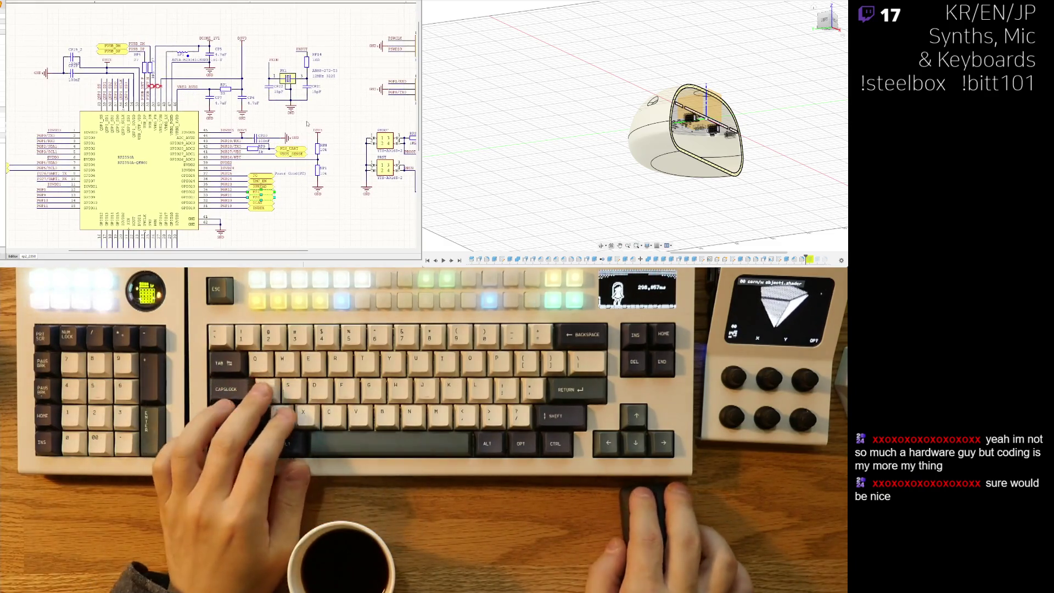
{"action": "right_click_drag", "start_coordinate": [177, 192], "coordinate": [203, 152]}
{"action": "scroll", "coordinate": [203, 152], "scroll_direction": "down", "scroll_amount": 1, "text": "ctrl"}
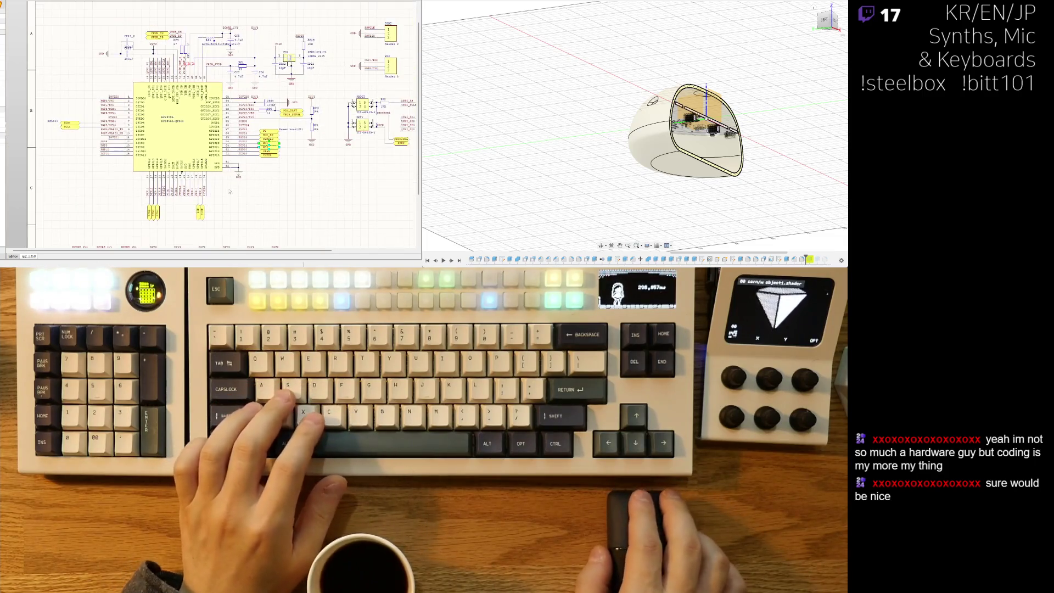
{"action": "scroll", "coordinate": [247, 98], "scroll_direction": "down", "scroll_amount": 3}
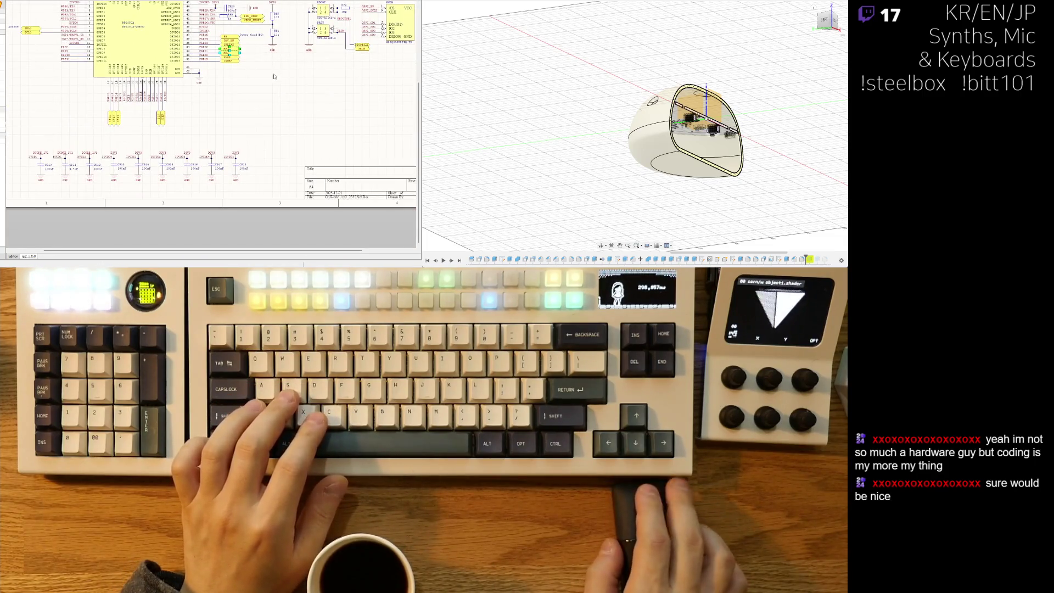
{"action": "scroll", "coordinate": [275, 75], "scroll_direction": "up", "scroll_amount": 3, "text": "ctrl"}
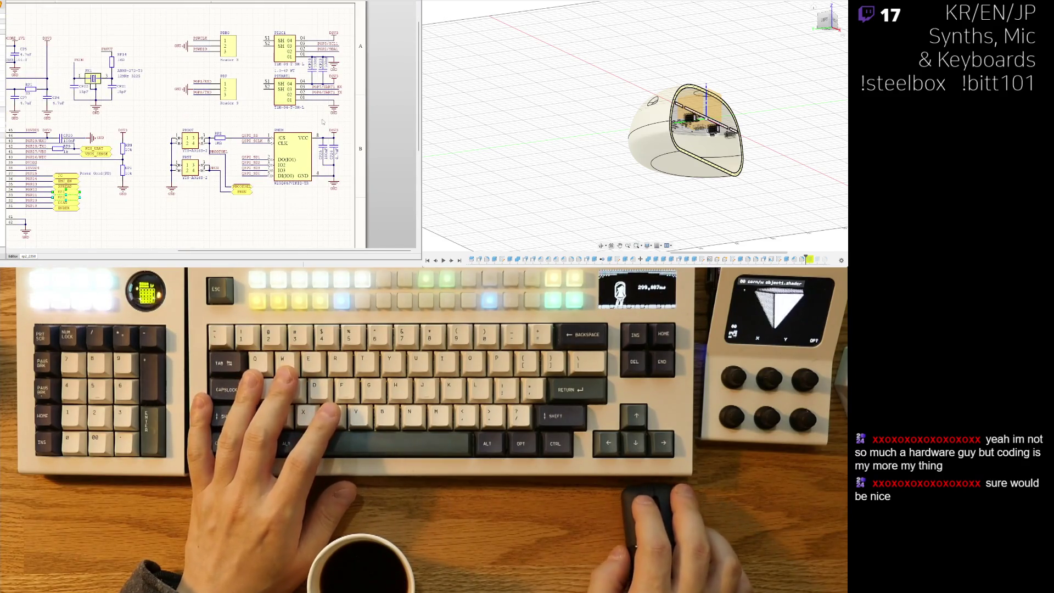
{"action": "scroll", "coordinate": [327, 120], "scroll_direction": "left", "scroll_amount": 5, "text": "shift"}
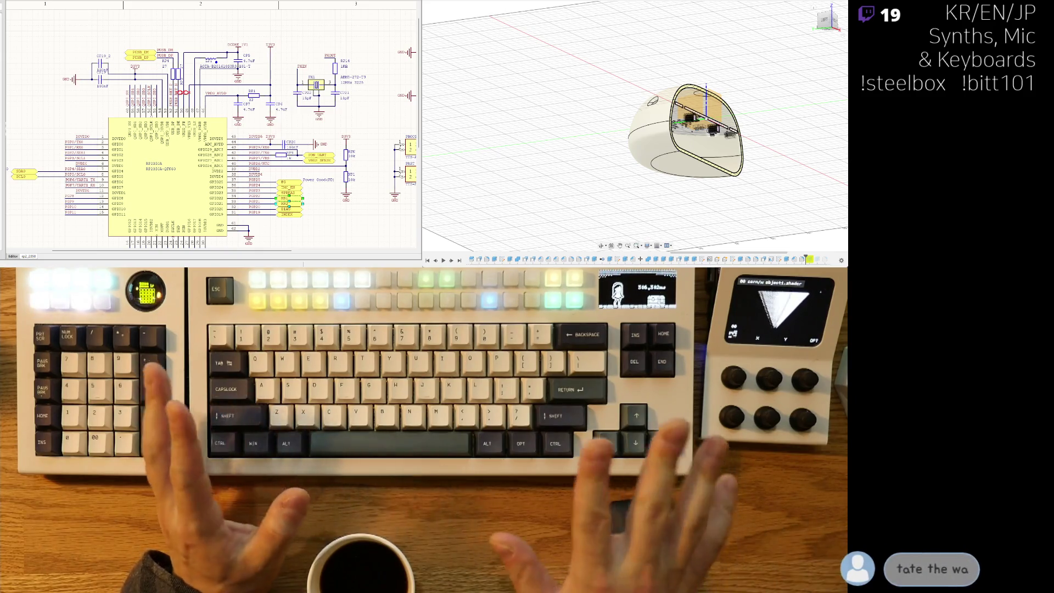
Pan and zoom the schematic toward the RP2350 chip's wiring.
{"action": "right_click_drag", "start_coordinate": [391, 124], "coordinate": [416, 108]}
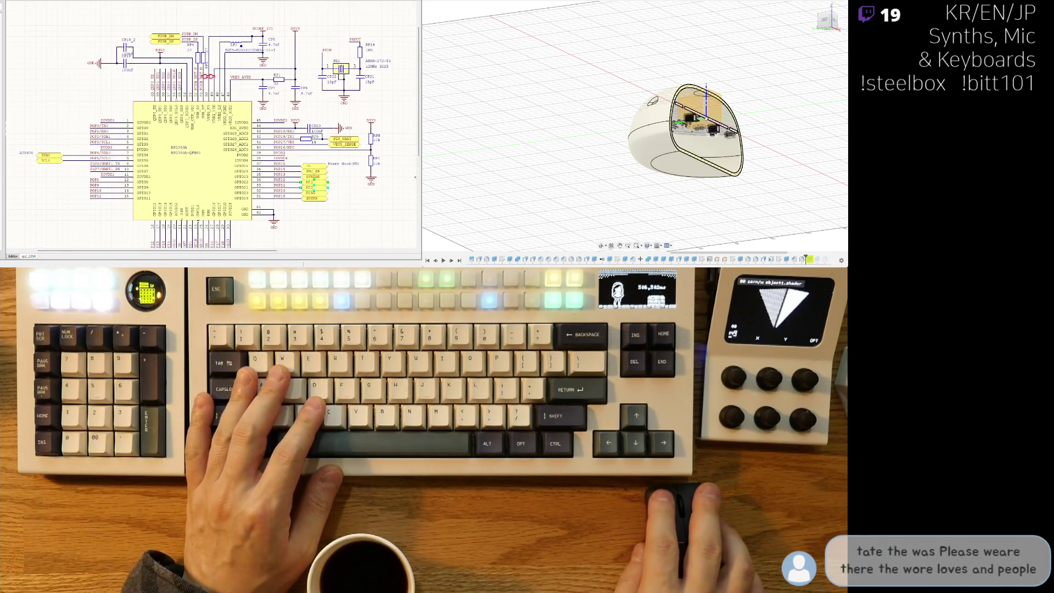
{"action": "right_click_drag", "start_coordinate": [93, 192], "coordinate": [87, 174]}
{"action": "scroll", "coordinate": [86, 174], "scroll_direction": "up", "scroll_amount": 2, "text": "ctrl"}
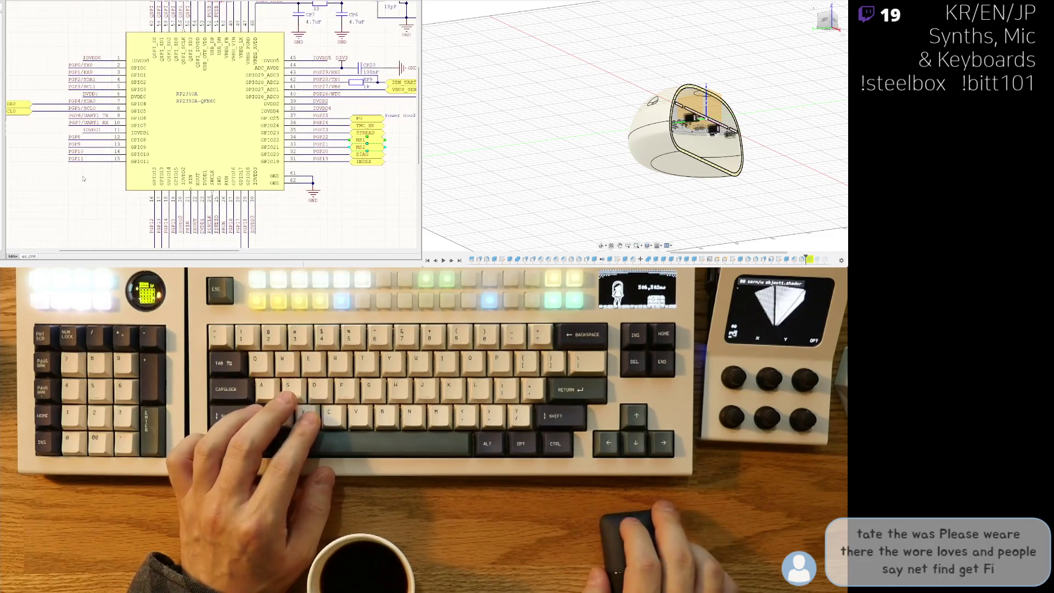
Return to the PCB layout around the chip's GND pad, then orbit closer to the mouse enclosure.
{"action": "key", "text": "ctrl+Tab"}
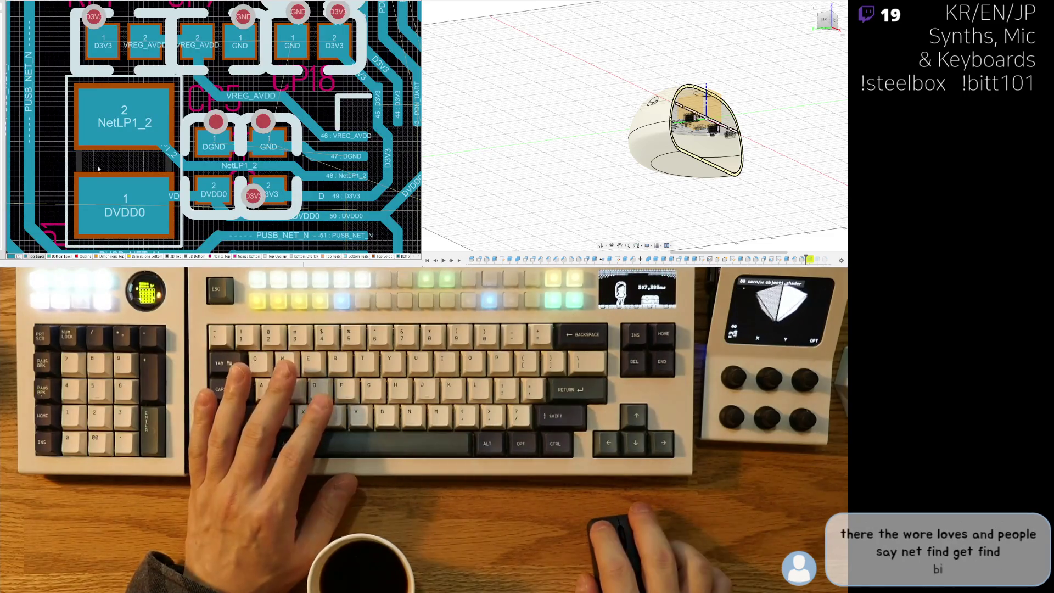
{"action": "scroll", "coordinate": [116, 163], "scroll_direction": "down", "scroll_amount": 2, "text": "ctrl"}
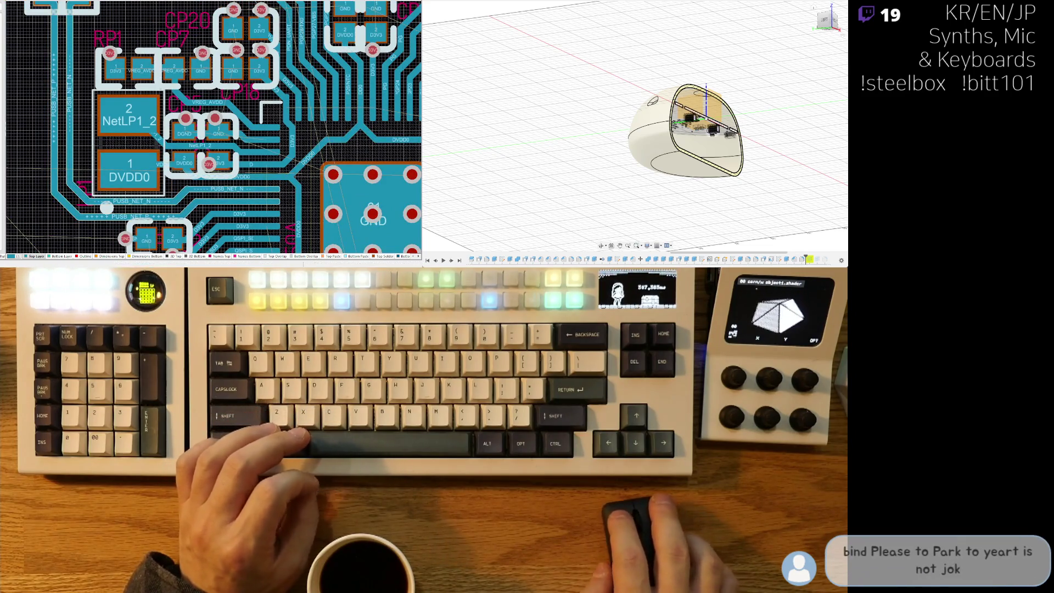
{"action": "key", "text": "ctrl+Tab"}
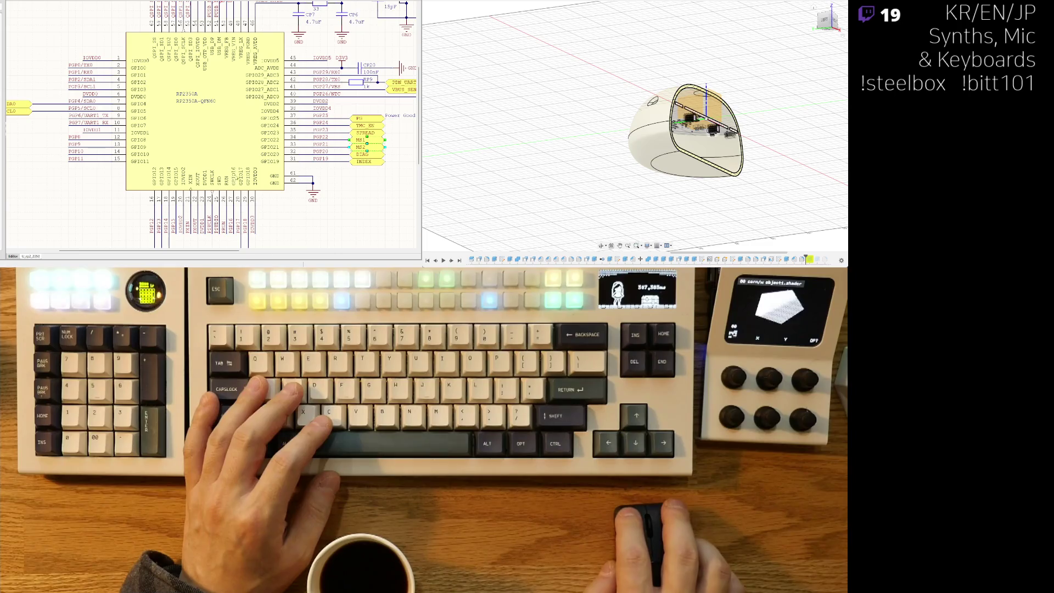
{"action": "key", "text": "ctrl+Tab"}
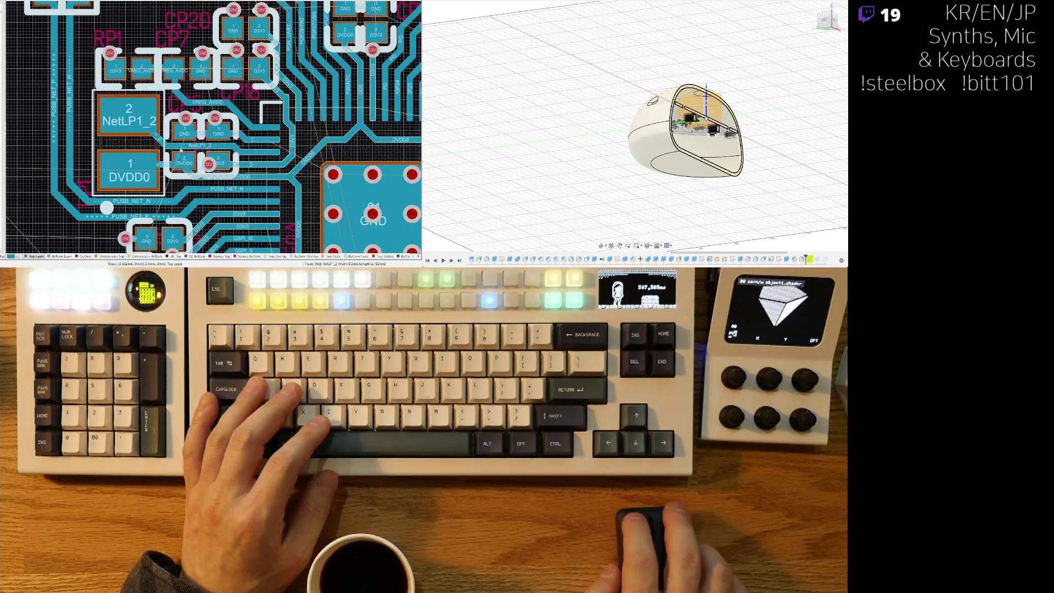
{"action": "scroll", "coordinate": [198, 138], "scroll_direction": "up", "scroll_amount": 3, "text": "ctrl"}
{"action": "scroll", "coordinate": [232, 102], "scroll_direction": "down", "scroll_amount": 5, "text": "ctrl"}
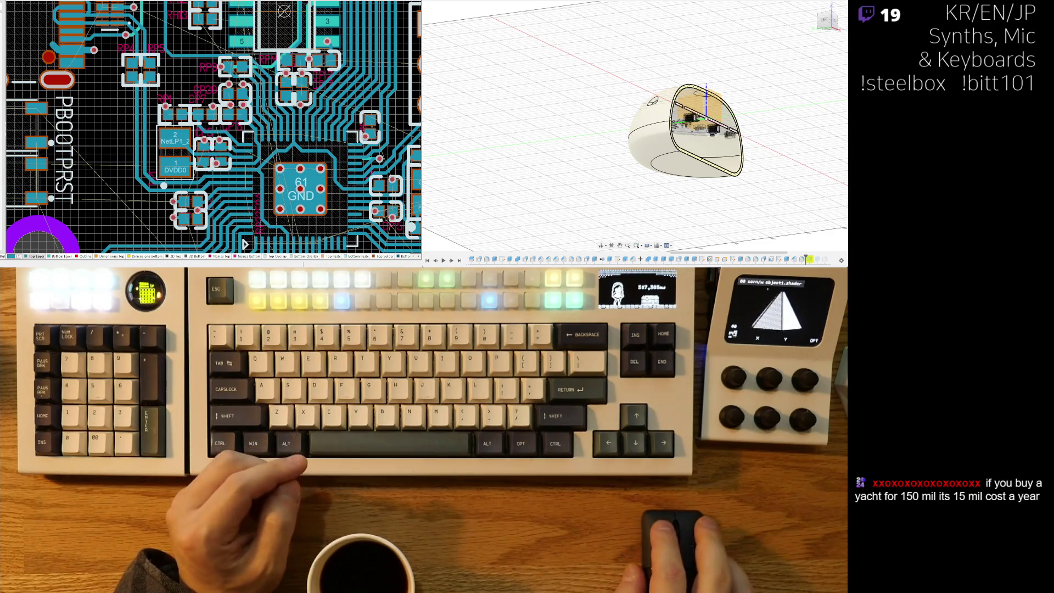
{"action": "mouse_move", "coordinate": [669, 146]}
{"action": "middle_mouse_down", "text": "shift"}
{"action": "mouse_move", "coordinate": [696, 185]}
{"action": "mouse_move", "coordinate": [719, 182]}
{"action": "mouse_move", "coordinate": [679, 181]}
{"action": "middle_mouse_up", "text": "shift"}
{"action": "scroll", "coordinate": [678, 160], "scroll_direction": "up", "scroll_amount": 5}
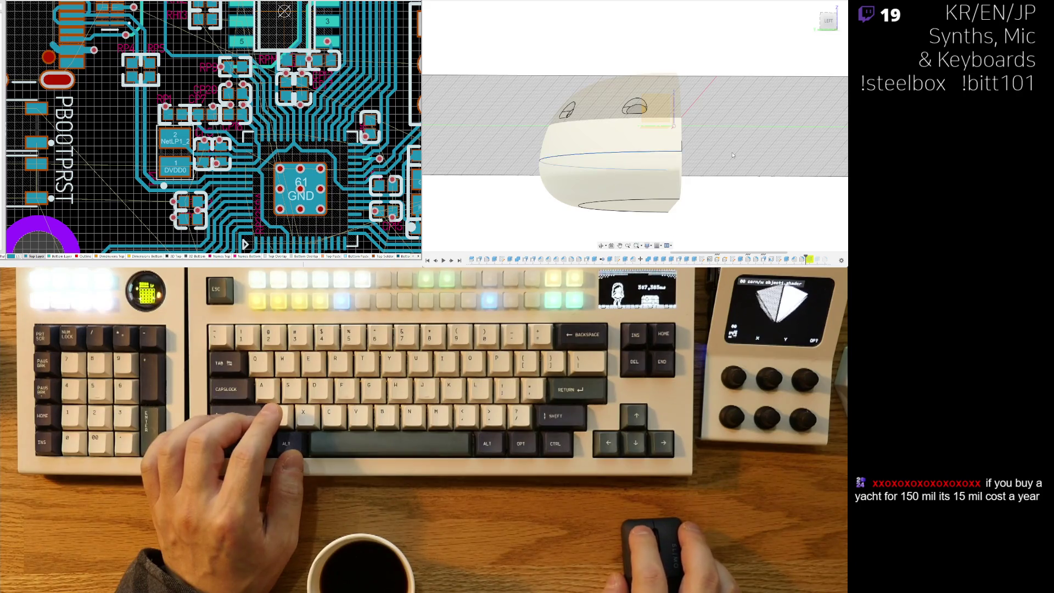
{"action": "scroll", "coordinate": [727, 163], "scroll_direction": "down", "scroll_amount": 3}
{"action": "middle_click_drag", "start_coordinate": [727, 162], "coordinate": [582, 131], "text": "shift"}
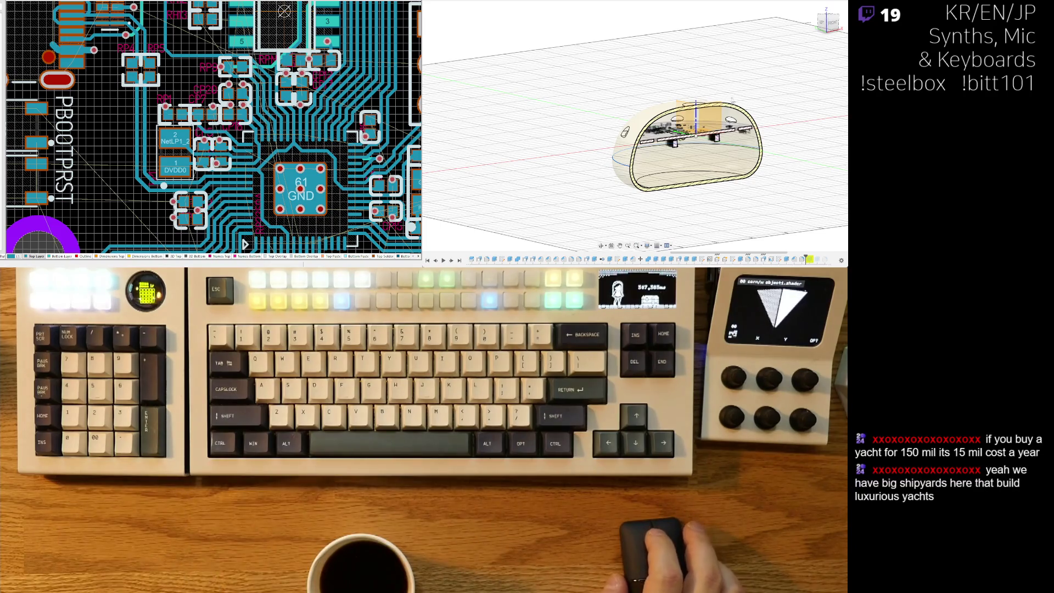
{"action": "left_click", "coordinate": [832, 25]}
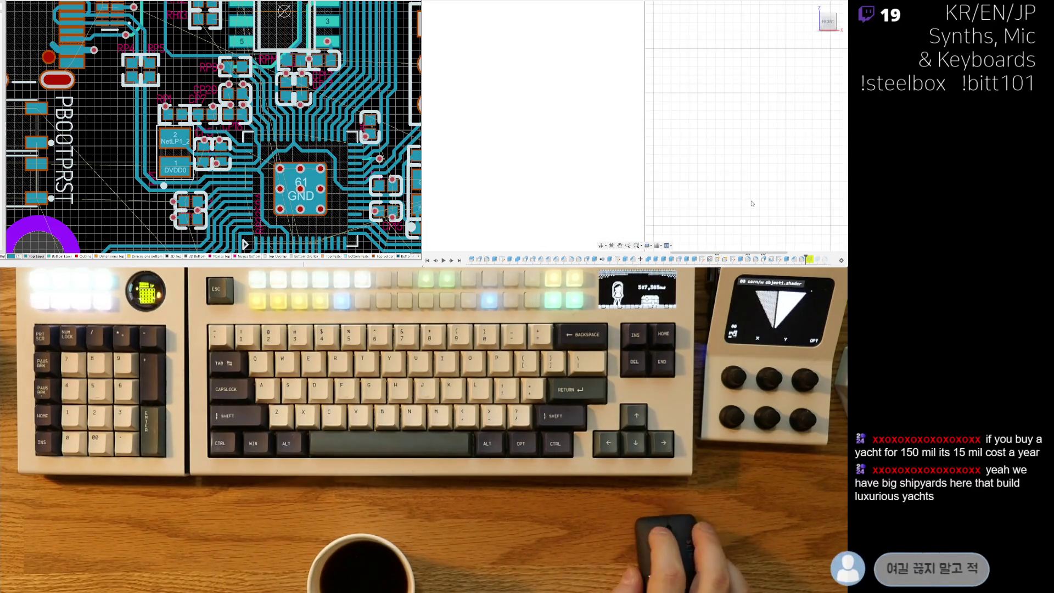
{"action": "mouse_move", "coordinate": [527, 63]}
{"action": "middle_mouse_down"}
{"action": "mouse_move", "coordinate": [581, 61]}
{"action": "mouse_move", "coordinate": [512, 57]}
{"action": "middle_mouse_up"}
{"action": "mouse_move", "coordinate": [725, 164]}
{"action": "middle_mouse_down"}
{"action": "mouse_move", "coordinate": [645, 191]}
{"action": "mouse_move", "coordinate": [656, 185]}
{"action": "middle_mouse_up"}
{"action": "scroll", "coordinate": [657, 185], "scroll_direction": "up", "scroll_amount": 2}
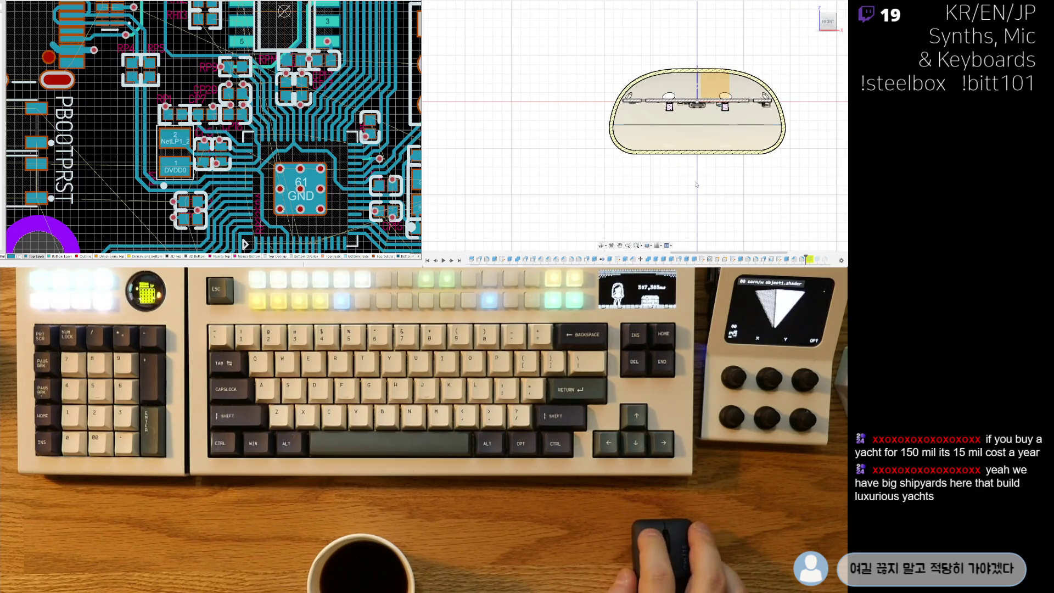
{"action": "scroll", "coordinate": [722, 181], "scroll_direction": "up", "scroll_amount": 2}
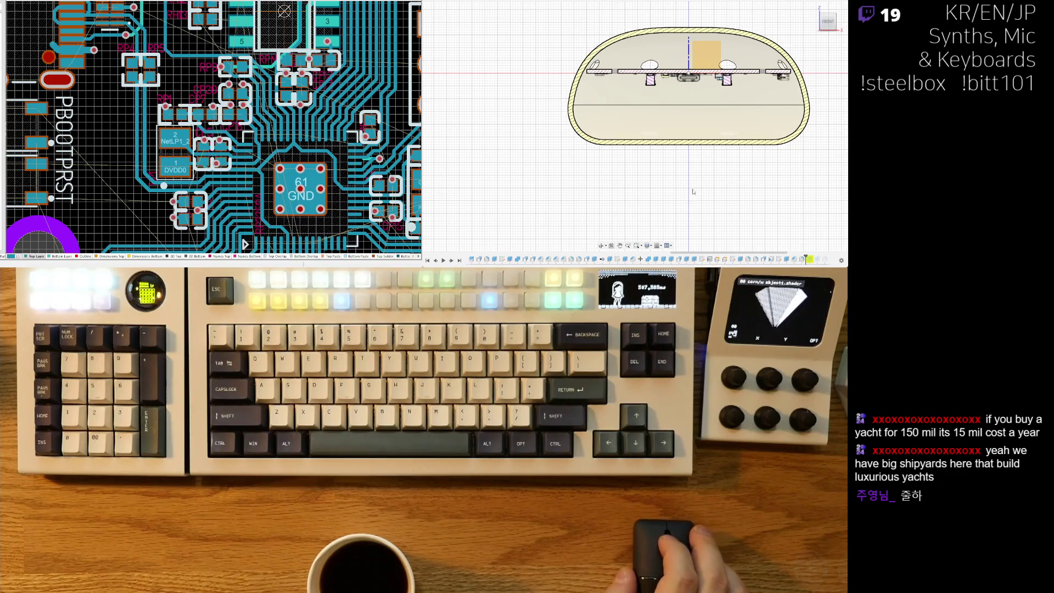
{"action": "middle_click_drag", "start_coordinate": [724, 163], "coordinate": [721, 192]}
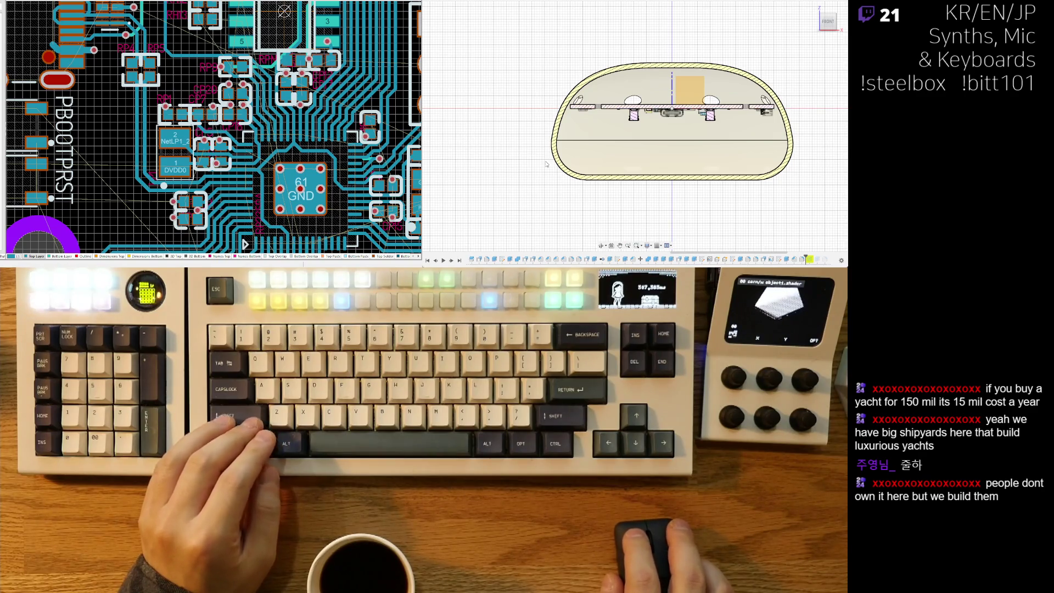
{"action": "middle_click_drag", "start_coordinate": [542, 170], "coordinate": [615, 182], "text": "shift"}
{"action": "scroll", "coordinate": [589, 189], "scroll_direction": "up", "scroll_amount": 2}
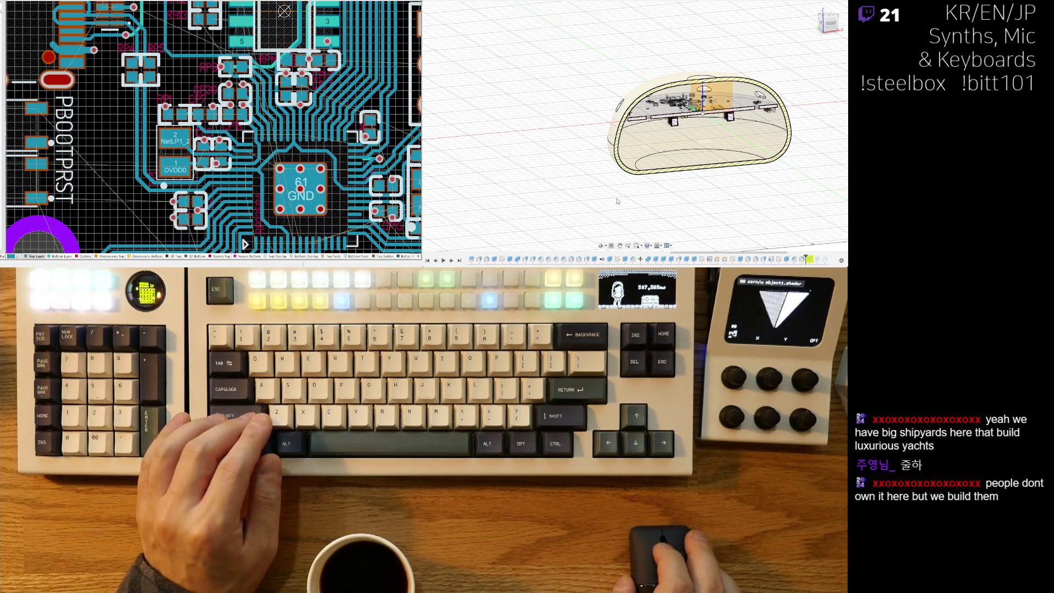
{"action": "middle_click_drag", "start_coordinate": [617, 202], "coordinate": [620, 190]}
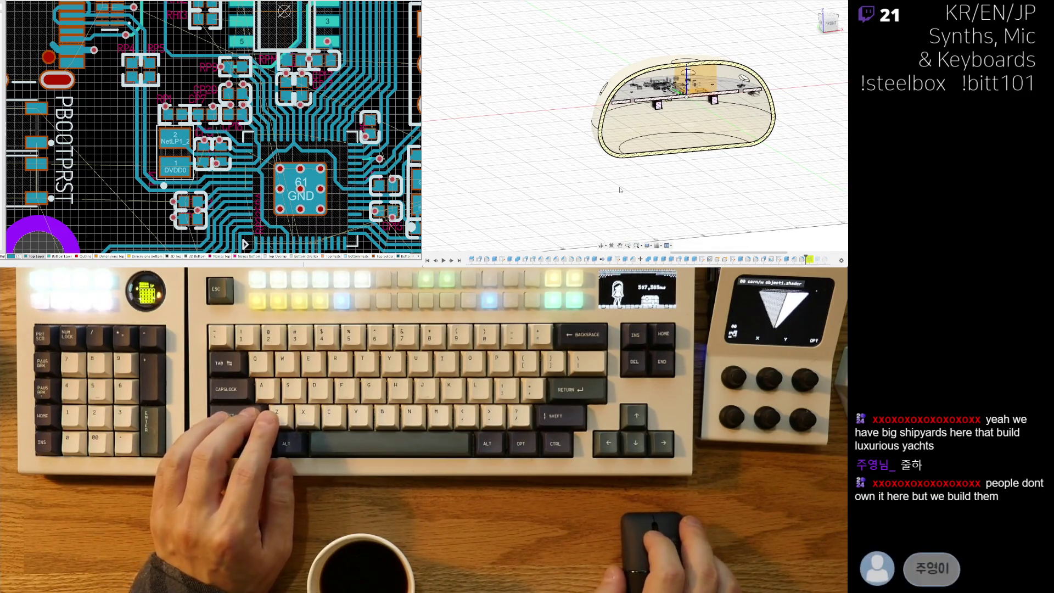
{"action": "mouse_move", "coordinate": [635, 116]}
{"action": "middle_mouse_down", "text": "shift"}
{"action": "mouse_move", "coordinate": [699, 187]}
{"action": "mouse_move", "coordinate": [494, 96]}
{"action": "middle_mouse_up", "text": "shift"}
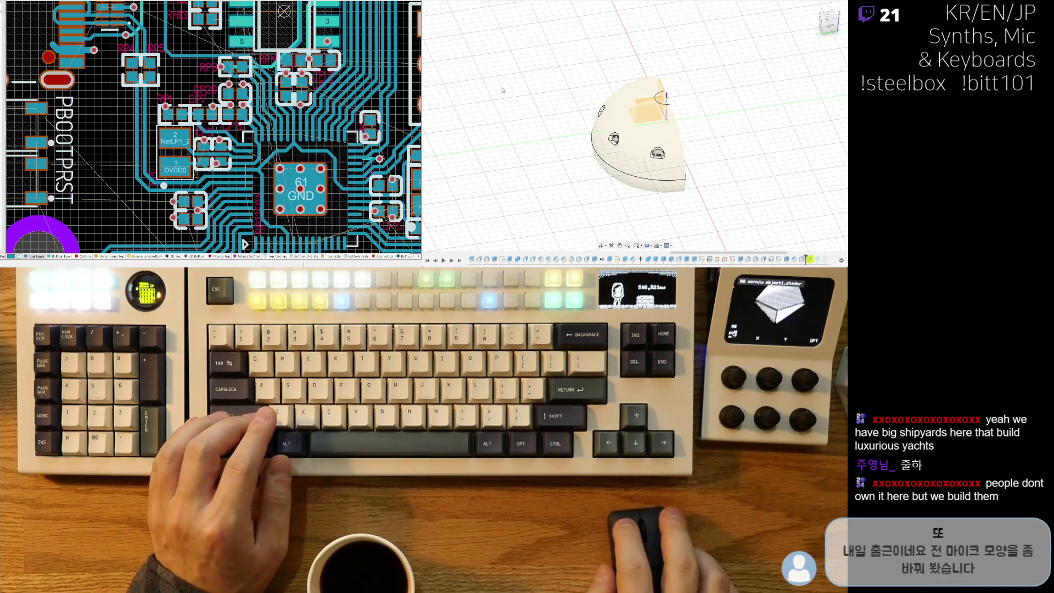
{"action": "mouse_move", "coordinate": [453, 57]}
{"action": "middle_mouse_down", "text": "shift"}
{"action": "mouse_move", "coordinate": [733, 200]}
{"action": "mouse_move", "coordinate": [624, 99]}
{"action": "middle_mouse_up", "text": "shift"}
{"action": "scroll", "coordinate": [674, 175], "scroll_direction": "up", "scroll_amount": 5}
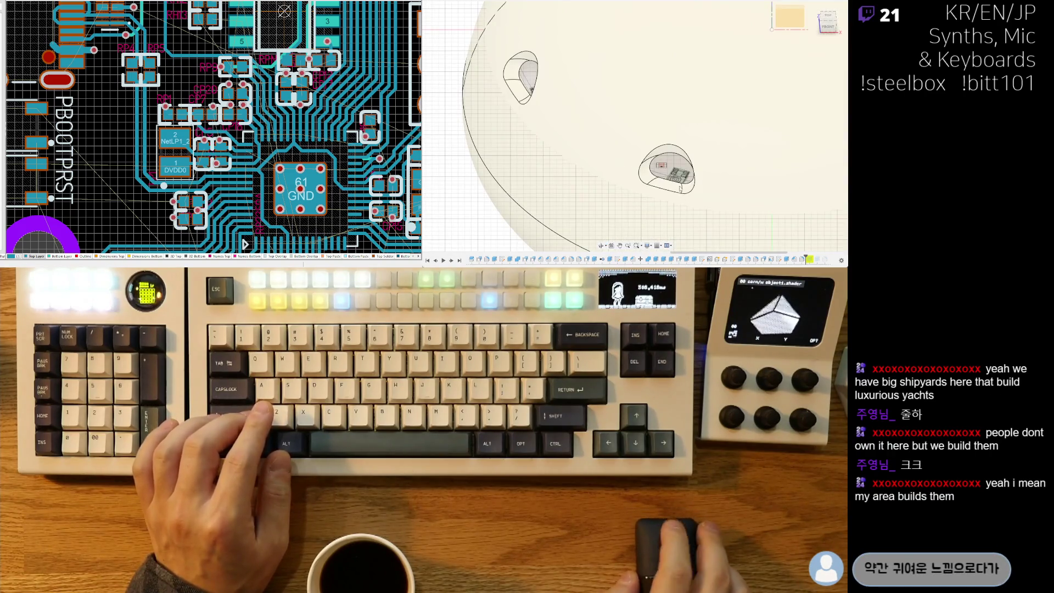
{"action": "scroll", "coordinate": [680, 188], "scroll_direction": "down", "scroll_amount": 5}
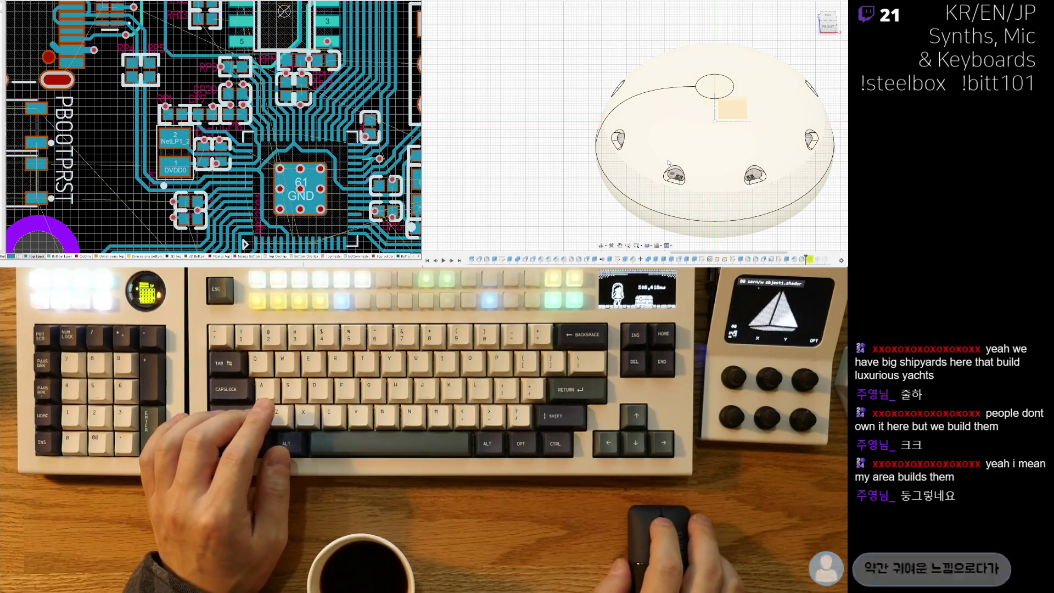
{"action": "scroll", "coordinate": [652, 178], "scroll_direction": "down", "scroll_amount": 2}
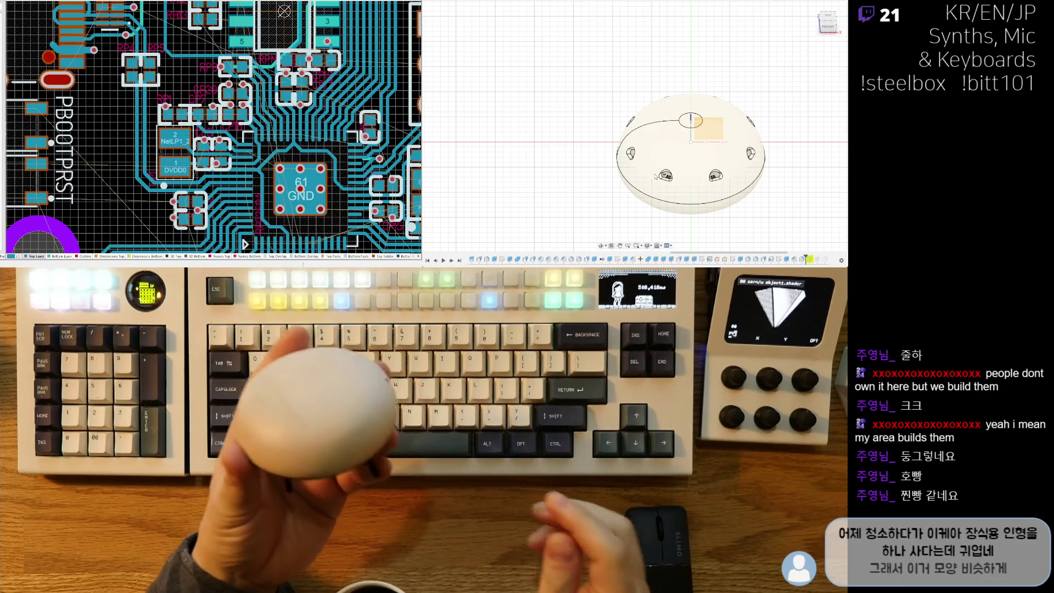
{"action": "mouse_move", "coordinate": [695, 209]}
{"action": "middle_mouse_down", "text": "shift"}
{"action": "mouse_move", "coordinate": [743, 185]}
{"action": "mouse_move", "coordinate": [742, 203]}
{"action": "middle_mouse_up", "text": "shift"}
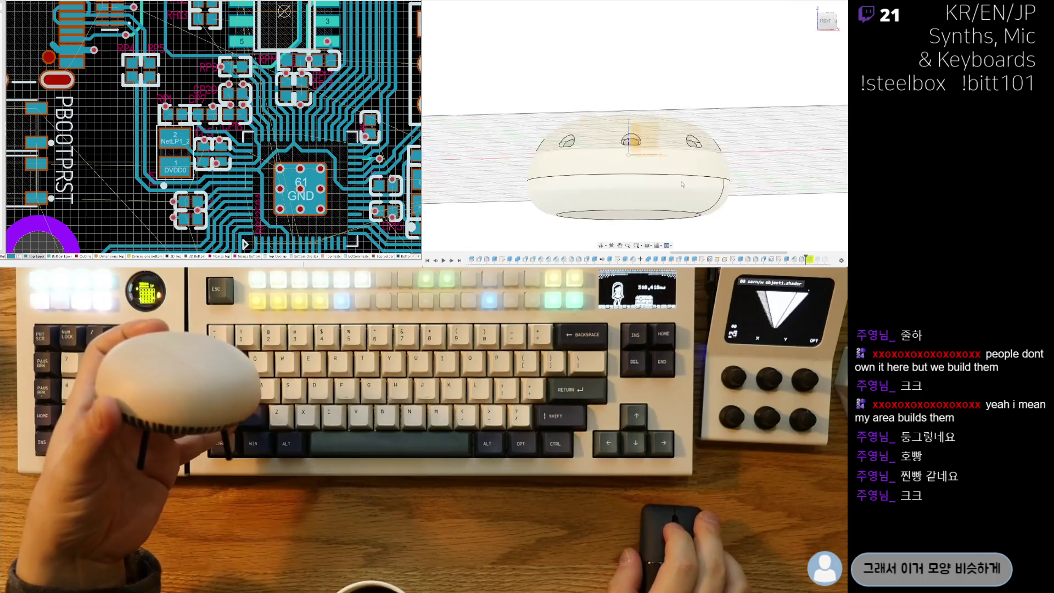
{"action": "scroll", "coordinate": [742, 203], "scroll_direction": "up", "scroll_amount": 5}
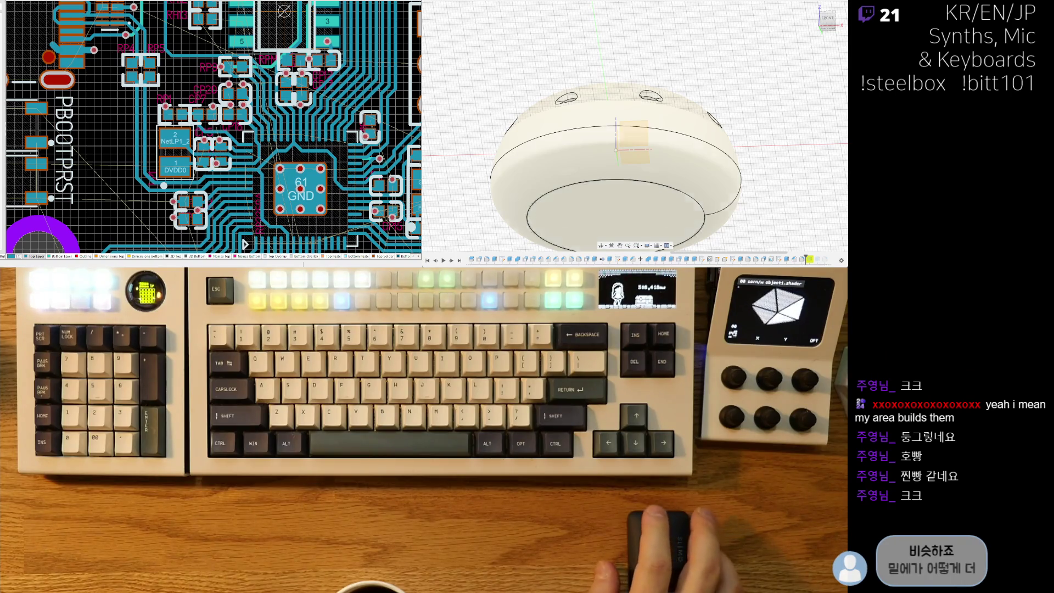
{"action": "scroll", "coordinate": [664, 180], "scroll_direction": "down", "scroll_amount": 3}
{"action": "mouse_move", "coordinate": [639, 187]}
{"action": "middle_mouse_down", "text": "shift"}
{"action": "mouse_move", "coordinate": [683, 200]}
{"action": "mouse_move", "coordinate": [685, 148]}
{"action": "mouse_move", "coordinate": [659, 199]}
{"action": "mouse_move", "coordinate": [669, 220]}
{"action": "middle_mouse_up", "text": "shift"}
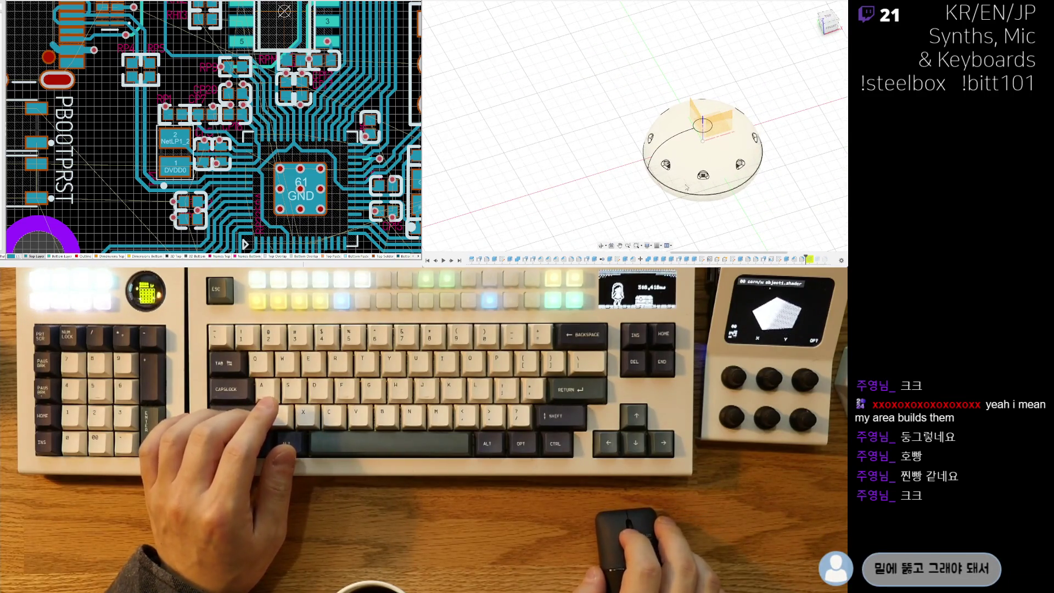
{"action": "scroll", "coordinate": [694, 194], "scroll_direction": "up", "scroll_amount": 3}
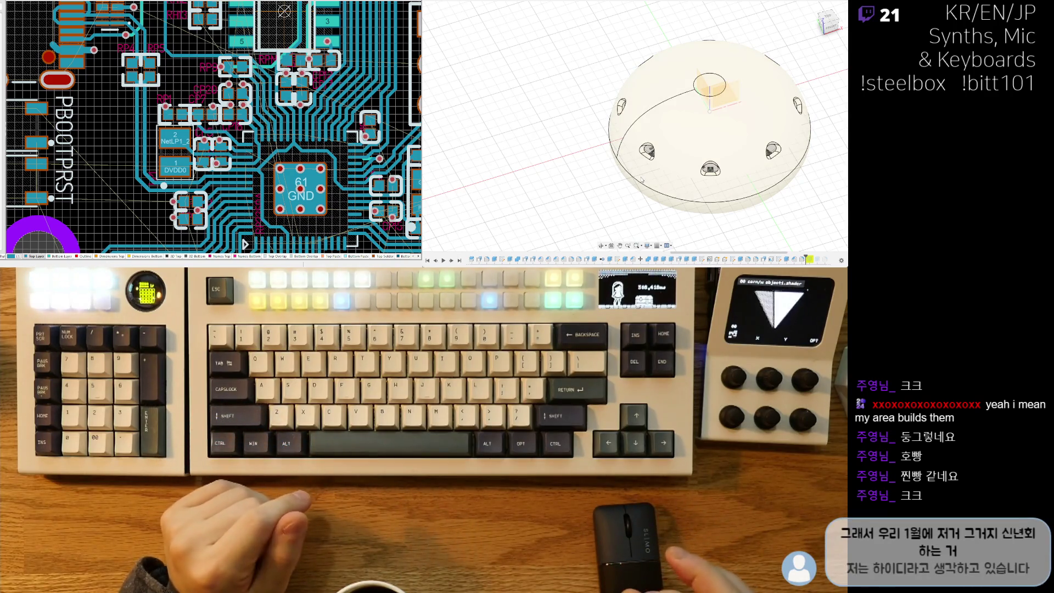
{"action": "scroll", "coordinate": [599, 182], "scroll_direction": "down", "scroll_amount": 3}
{"action": "mouse_move", "coordinate": [598, 181]}
{"action": "middle_mouse_down", "text": "shift"}
{"action": "mouse_move", "coordinate": [722, 204]}
{"action": "mouse_move", "coordinate": [685, 201]}
{"action": "middle_mouse_up", "text": "shift"}
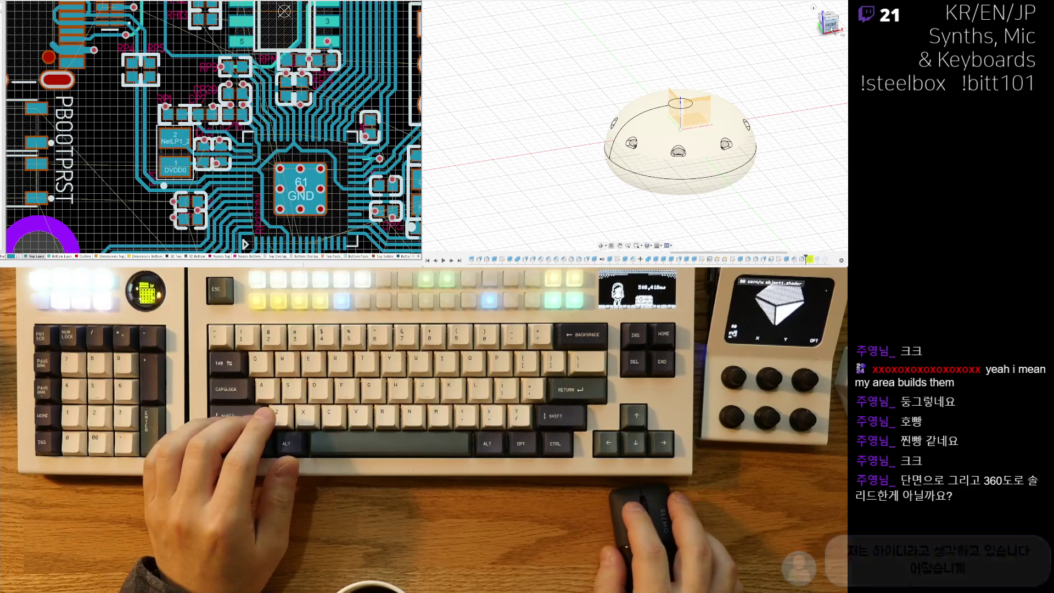
{"action": "mouse_move", "coordinate": [764, 178]}
{"action": "middle_mouse_down", "text": "shift"}
{"action": "mouse_move", "coordinate": [701, 200]}
{"action": "mouse_move", "coordinate": [479, 175]}
{"action": "middle_mouse_up", "text": "shift"}
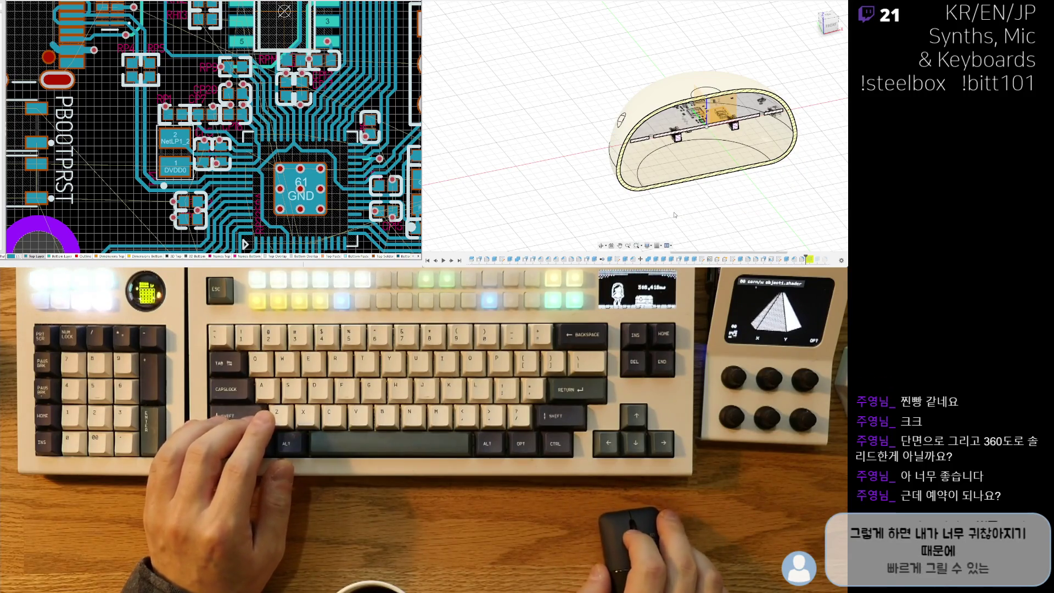
{"action": "middle_click_drag", "start_coordinate": [726, 190], "coordinate": [762, 199], "text": "shift"}
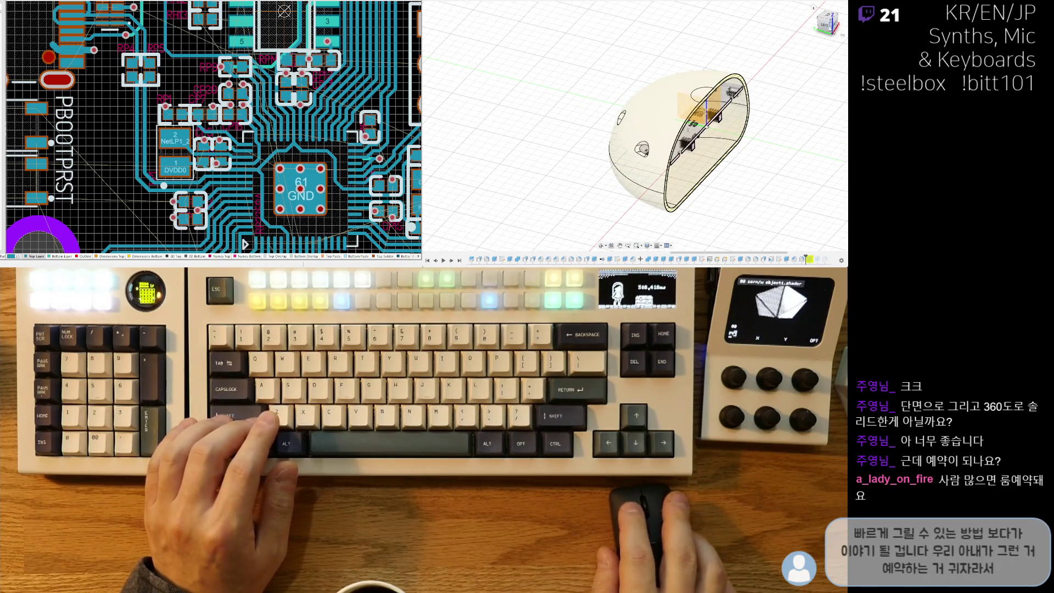
{"action": "left_click", "coordinate": [830, 23]}
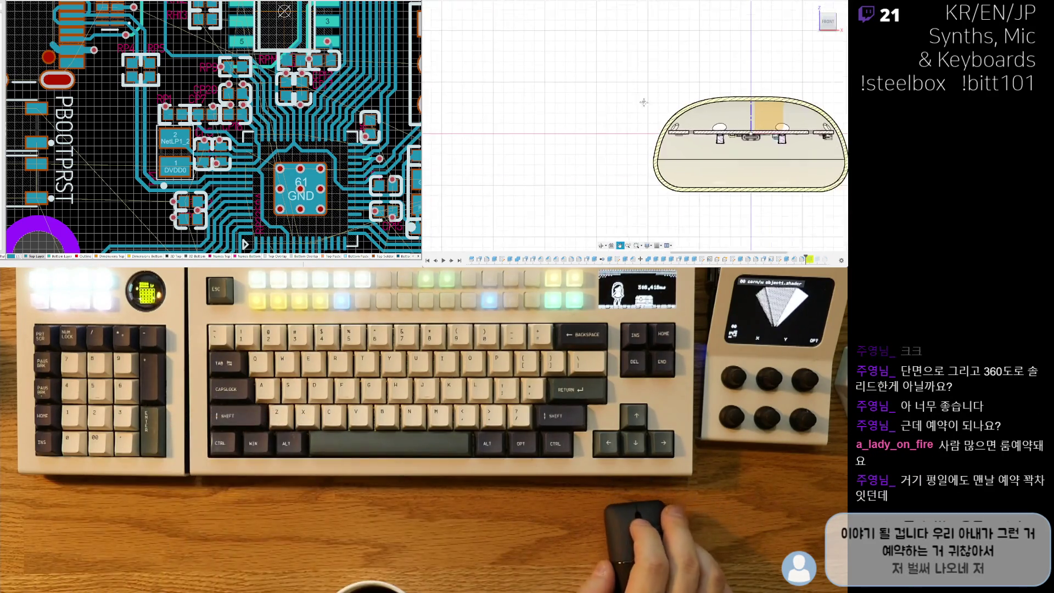
{"action": "scroll", "coordinate": [629, 151], "scroll_direction": "up", "scroll_amount": 2}
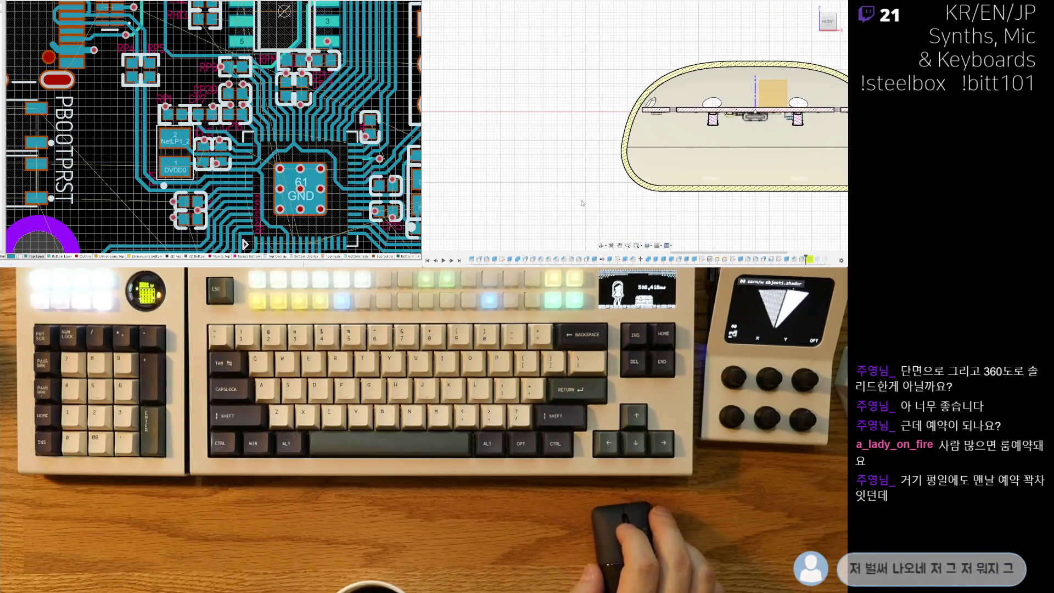
{"action": "middle_click_drag", "start_coordinate": [583, 203], "coordinate": [554, 223]}
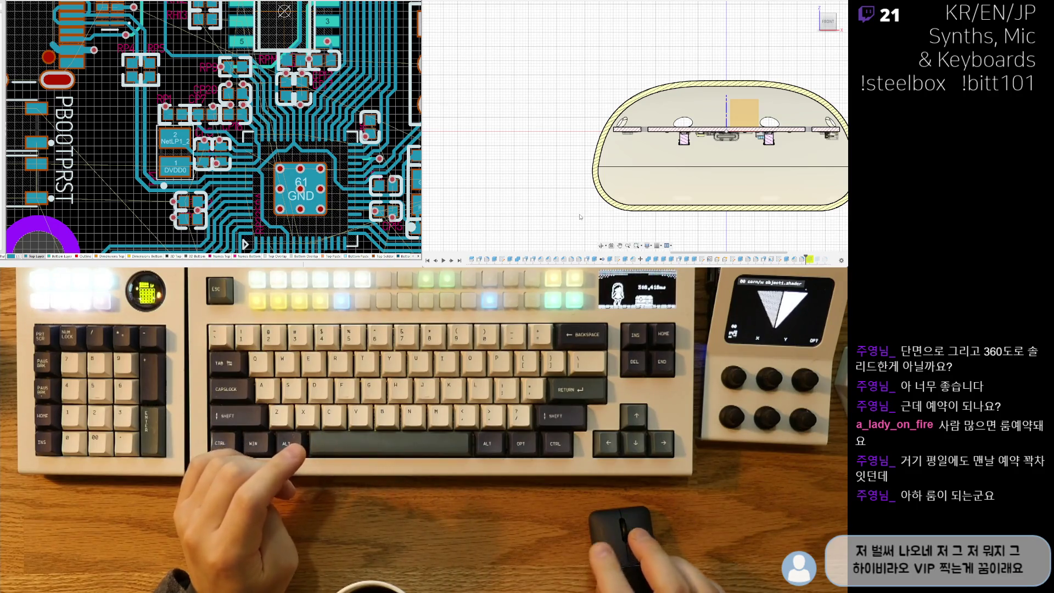
{"action": "mouse_move", "coordinate": [586, 195]}
{"action": "middle_mouse_down", "text": "shift"}
{"action": "mouse_move", "coordinate": [538, 187]}
{"action": "mouse_move", "coordinate": [661, 106]}
{"action": "middle_mouse_up", "text": "shift"}
{"action": "scroll", "coordinate": [629, 161], "scroll_direction": "up", "scroll_amount": 10}
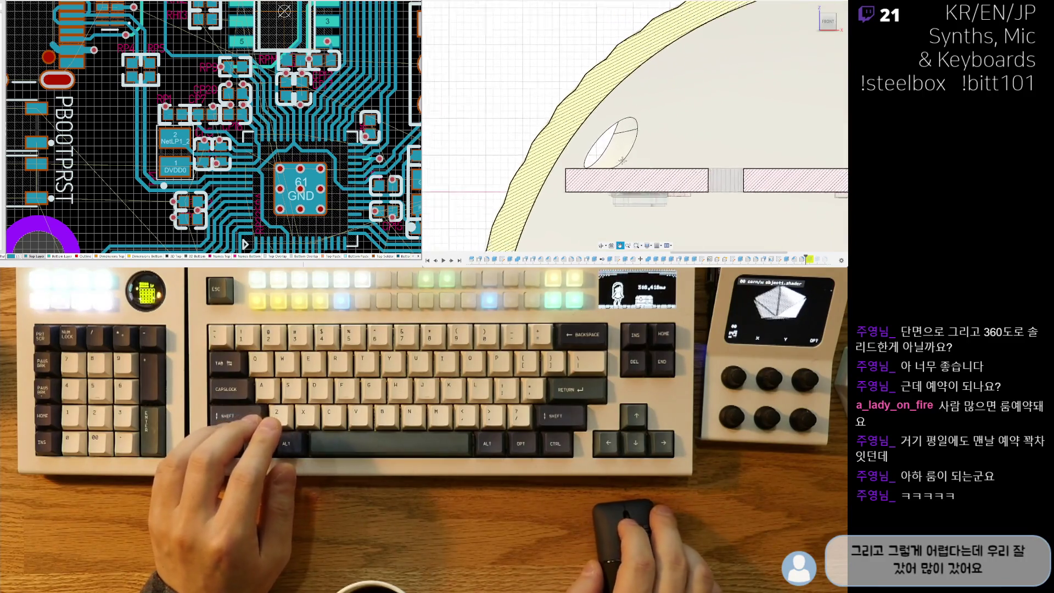
{"action": "scroll", "coordinate": [630, 161], "scroll_direction": "down", "scroll_amount": 10}
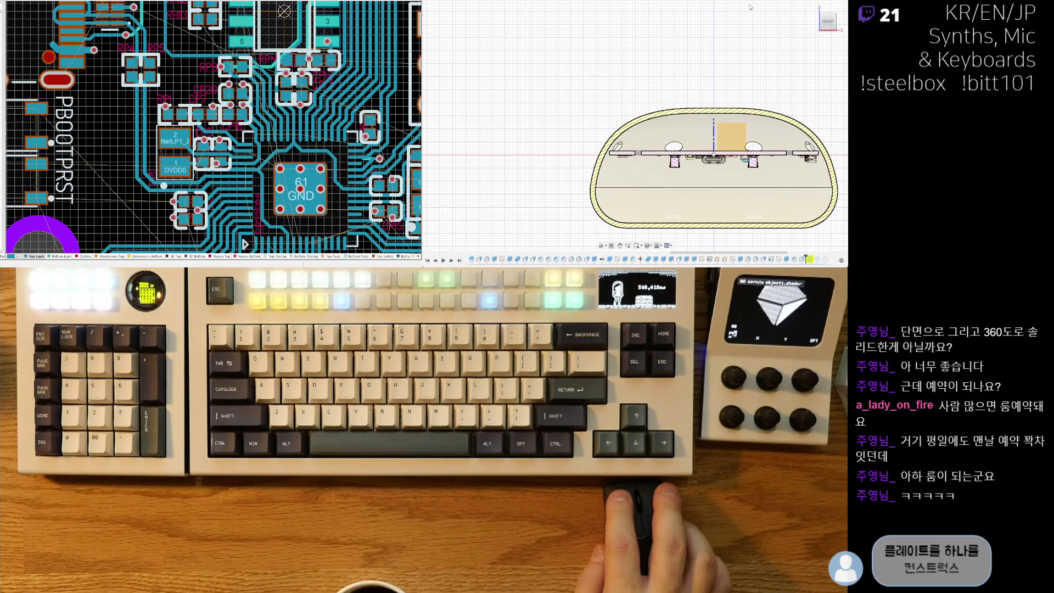
{"action": "scroll", "coordinate": [750, 208], "scroll_direction": "down", "scroll_amount": 5}
{"action": "mouse_move", "coordinate": [750, 207]}
{"action": "middle_mouse_down", "text": "shift"}
{"action": "mouse_move", "coordinate": [722, 196]}
{"action": "mouse_move", "coordinate": [741, 167]}
{"action": "middle_mouse_up", "text": "shift"}
{"action": "left_click", "coordinate": [826, 27]}
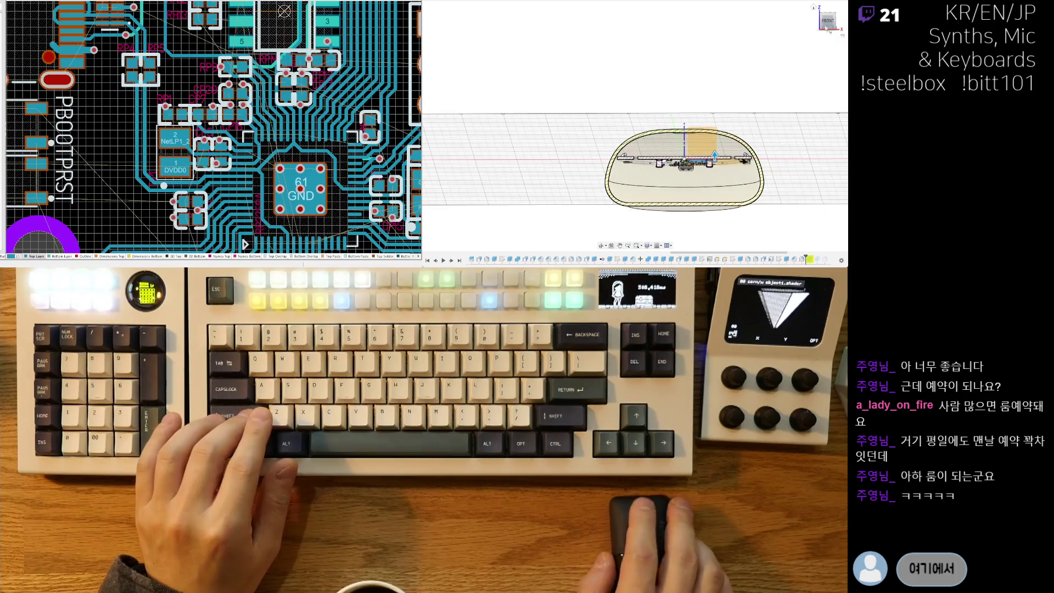
{"action": "scroll", "coordinate": [695, 117], "scroll_direction": "up", "scroll_amount": 3}
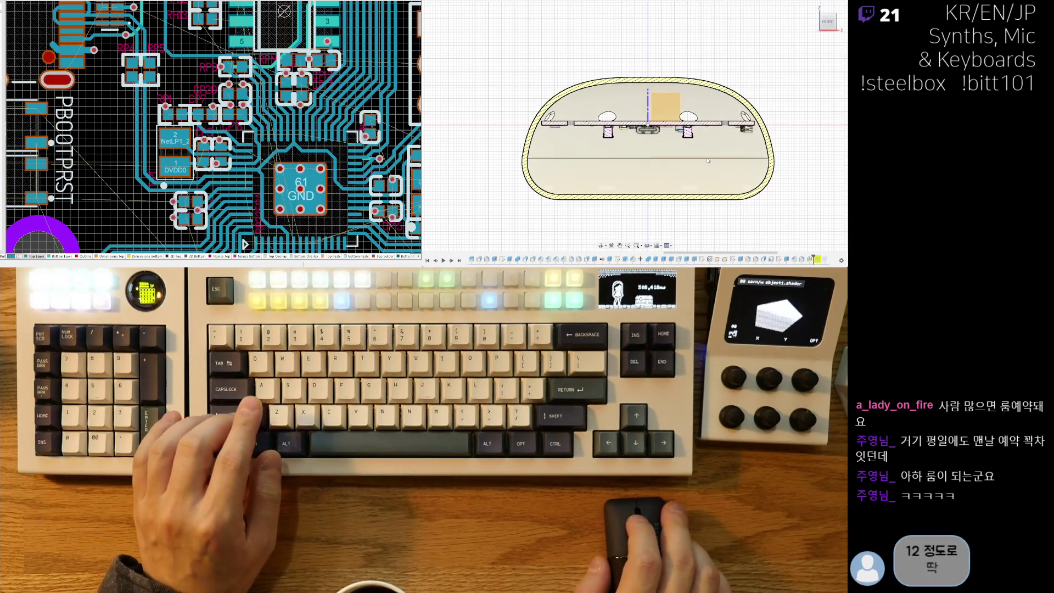
{"action": "middle_click_drag", "start_coordinate": [707, 167], "coordinate": [737, 174], "text": "shift"}
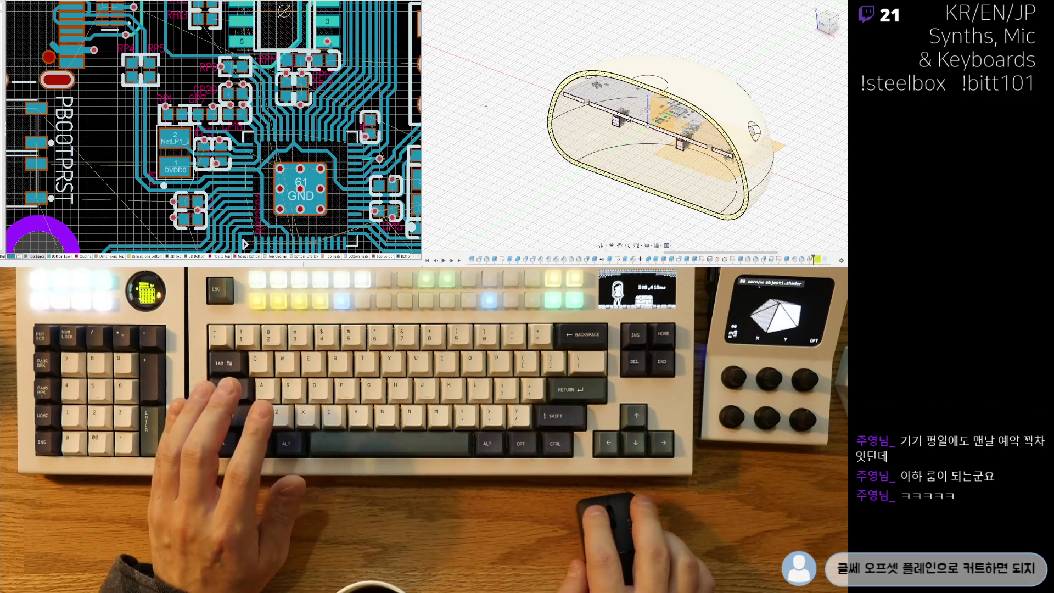
Undo the last change, clear the enclosure selection, and pick the shell body to section.
{"action": "key", "text": "ctrl+z"}
{"action": "left_click", "coordinate": [625, 212]}
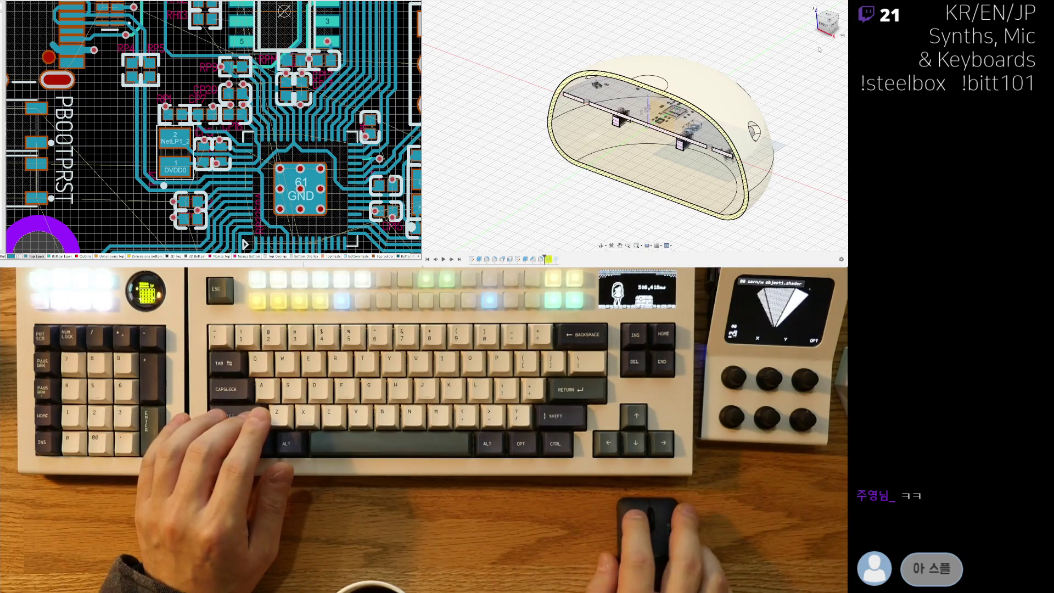
{"action": "left_click", "coordinate": [730, 212]}
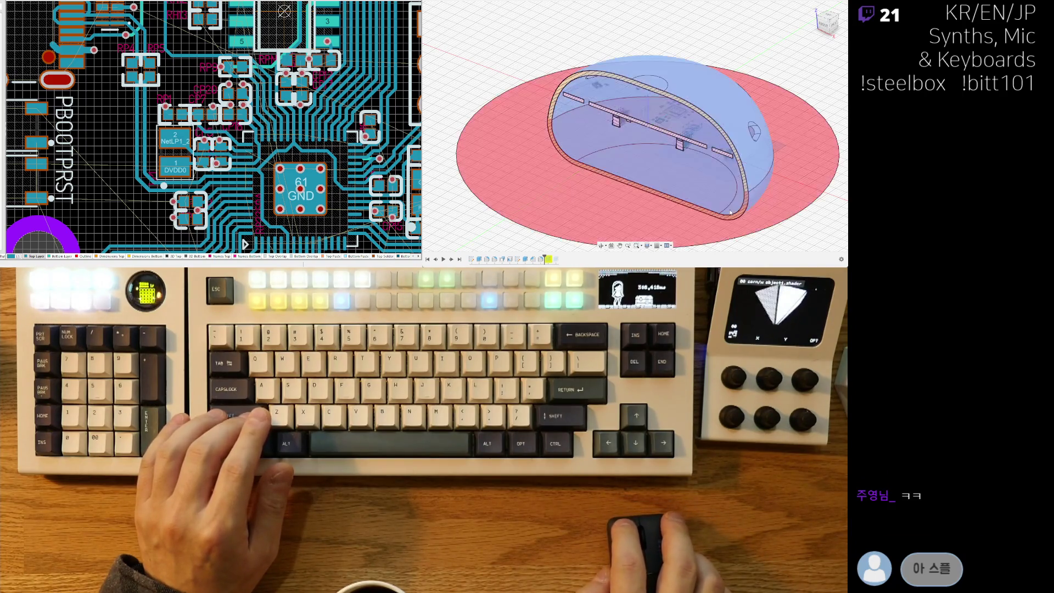
Face the sectioned shell from the front and shift the model up and right.
{"action": "left_click", "coordinate": [822, 25]}
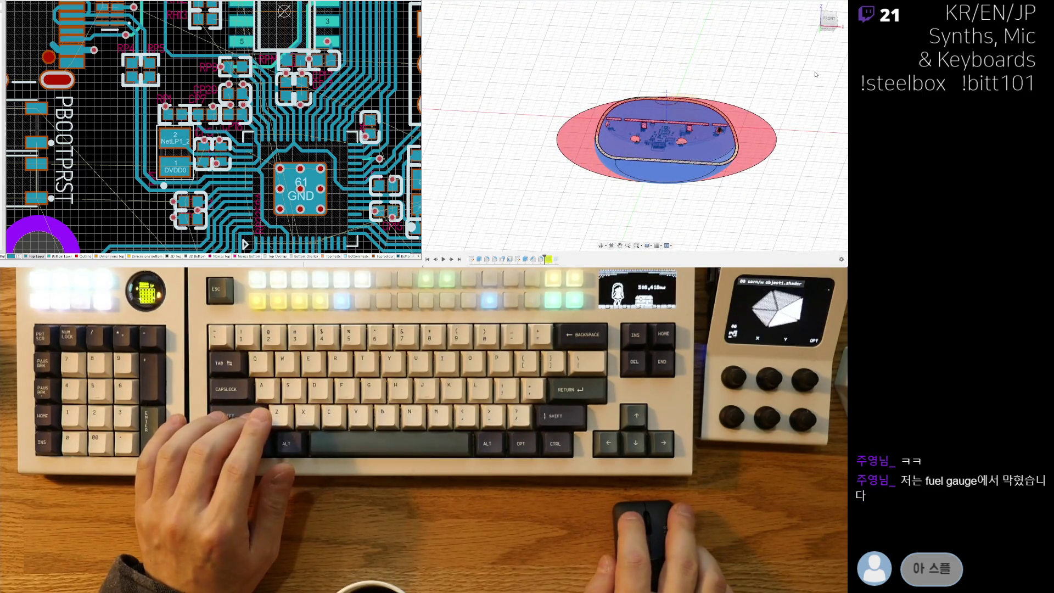
{"action": "scroll", "coordinate": [768, 148], "scroll_direction": "up", "scroll_amount": 3}
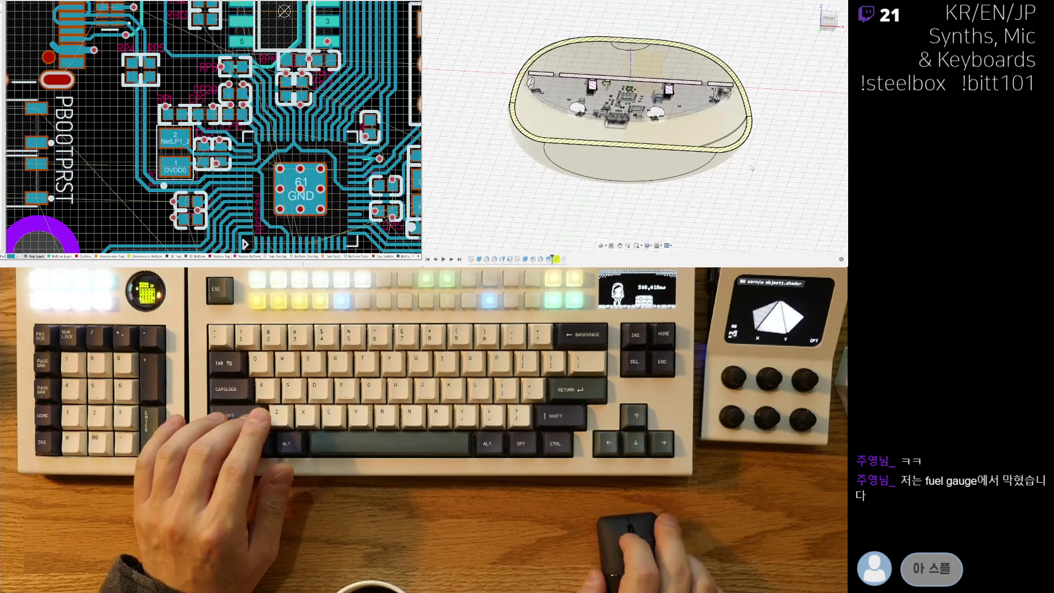
{"action": "middle_click_drag", "start_coordinate": [763, 157], "coordinate": [763, 150], "text": "shift"}
{"action": "left_click", "coordinate": [827, 24]}
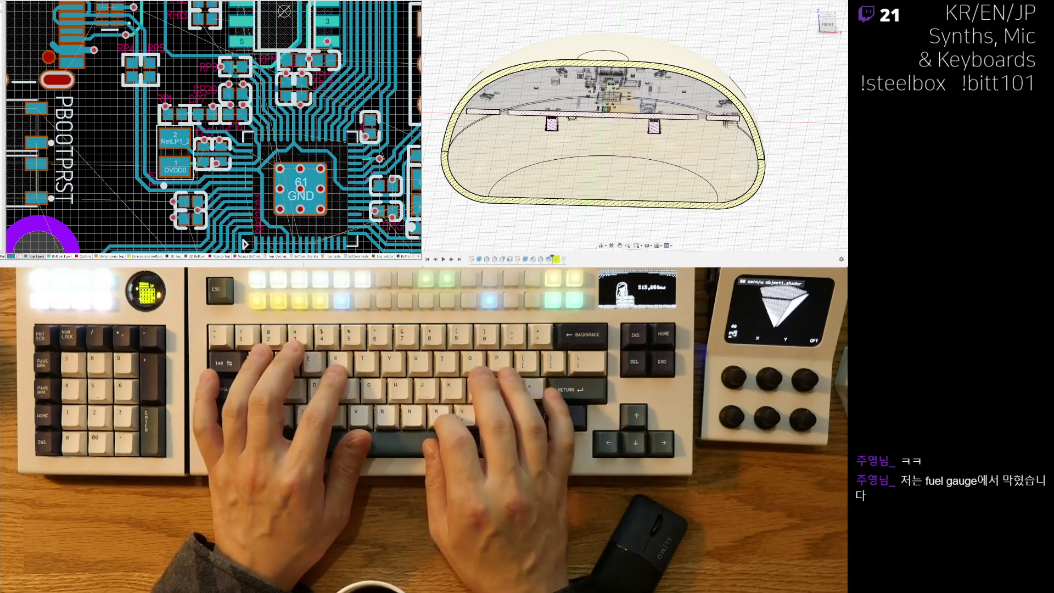
{"action": "mouse_move", "coordinate": [765, 74]}
{"action": "middle_mouse_down"}
{"action": "mouse_move", "coordinate": [784, 63]}
{"action": "mouse_move", "coordinate": [477, 147]}
{"action": "middle_mouse_up"}
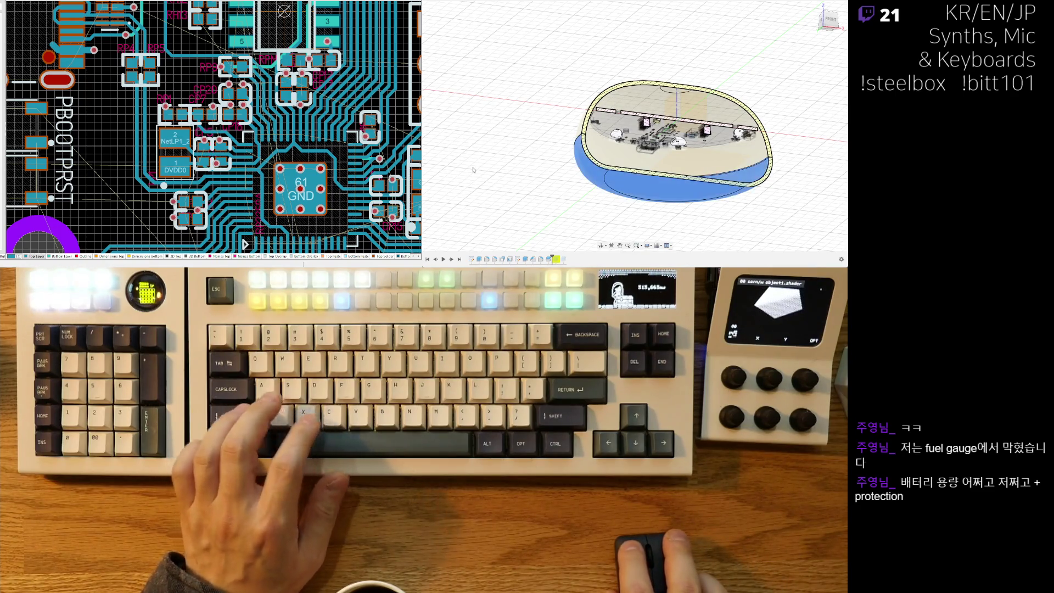
Undo to hide the upper shell half, then orbit to a low, level front view of the section.
{"action": "left_click", "coordinate": [493, 164]}
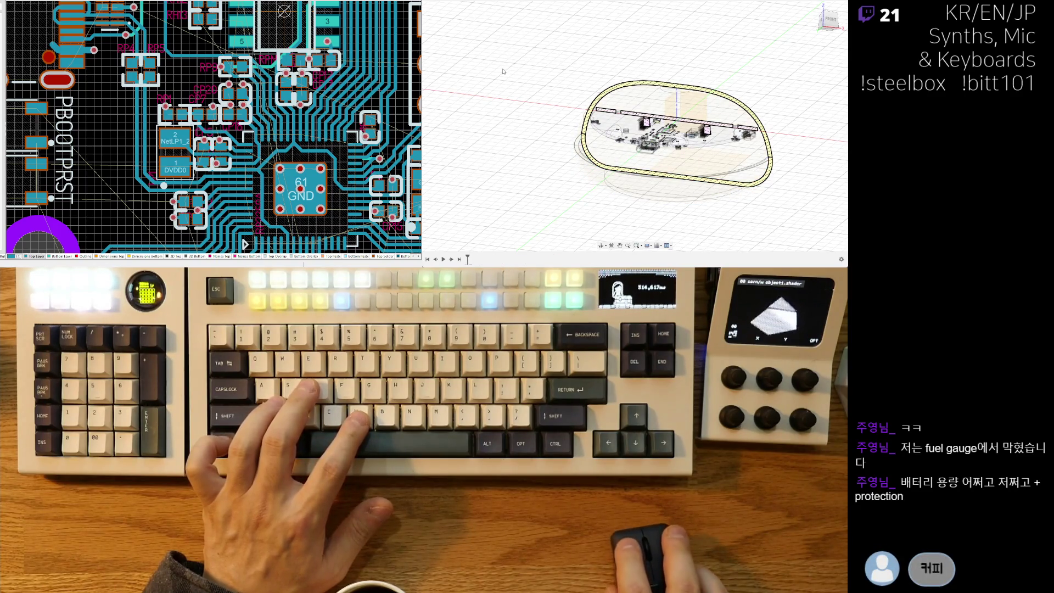
{"action": "key", "text": "ctrl+z"}
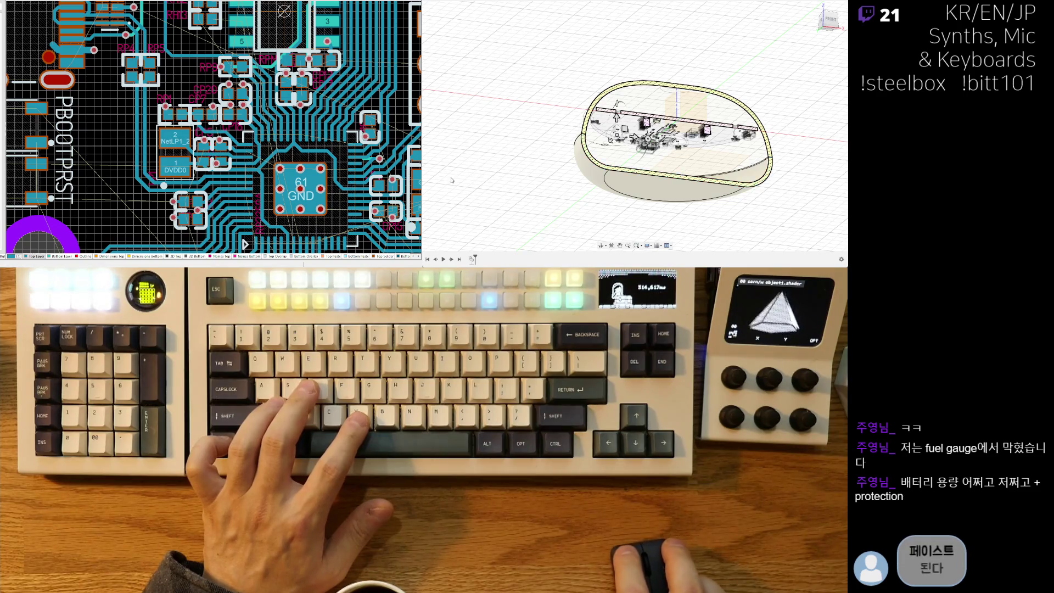
{"action": "key", "text": "ctrl+z"}
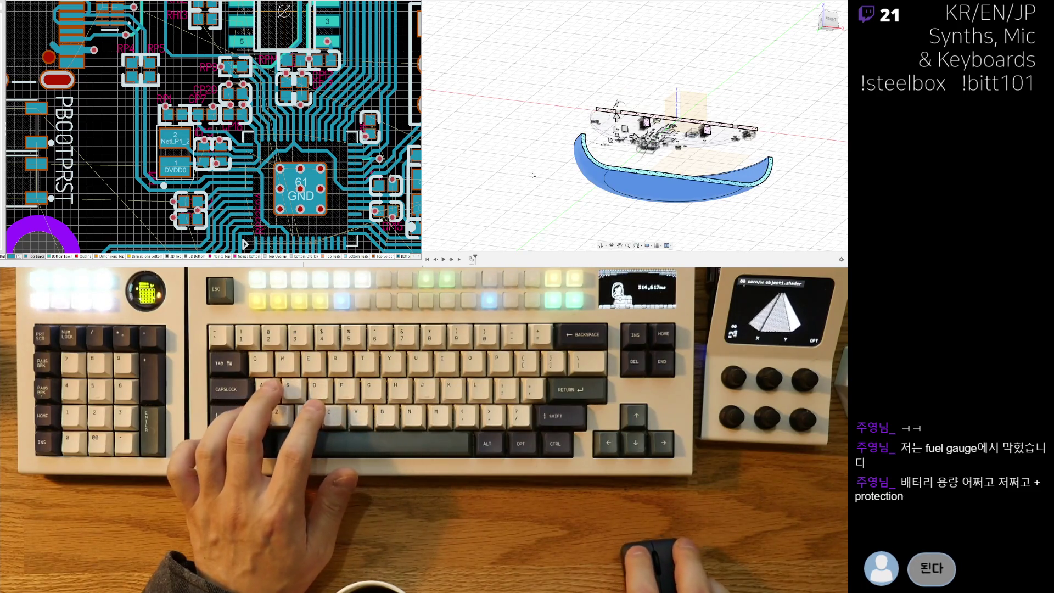
{"action": "middle_click_drag", "start_coordinate": [649, 199], "coordinate": [822, 176], "text": "shift"}
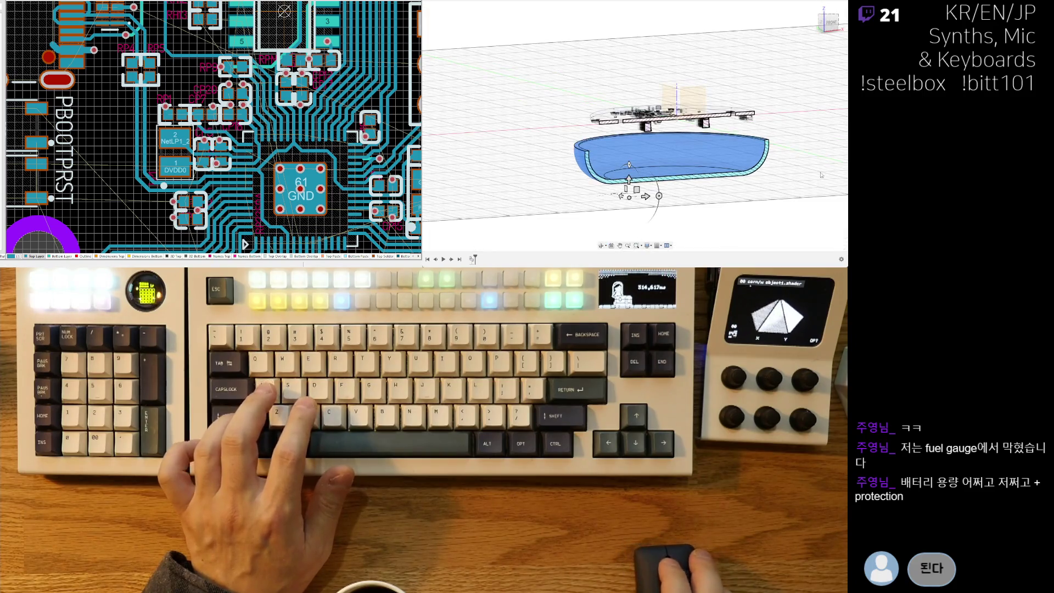
{"action": "left_click", "coordinate": [819, 164]}
{"action": "scroll", "coordinate": [587, 175], "scroll_direction": "up", "scroll_amount": 5}
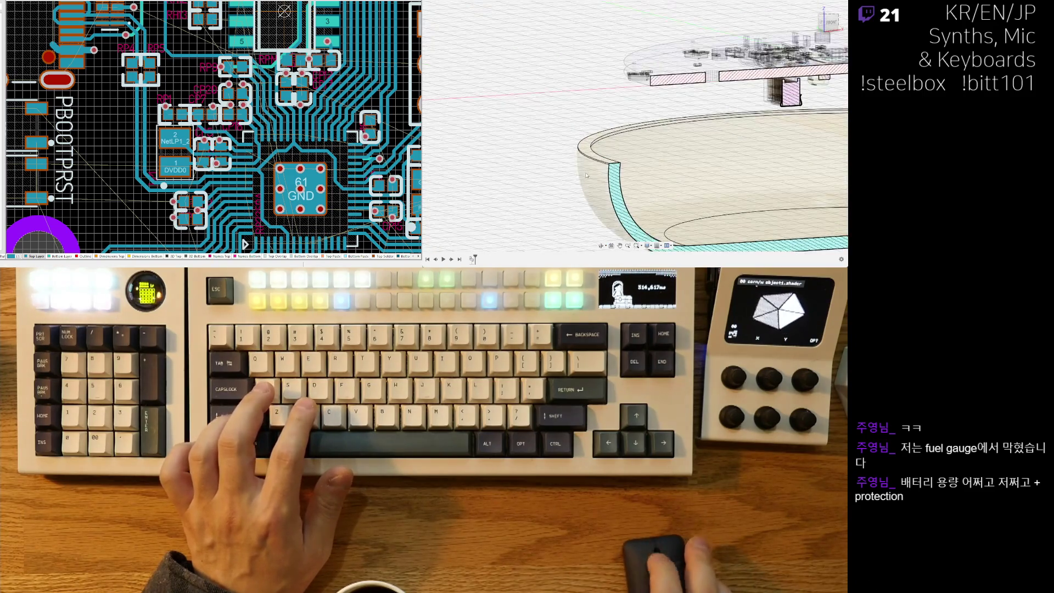
{"action": "middle_click_drag", "start_coordinate": [586, 177], "coordinate": [576, 138], "text": "shift"}
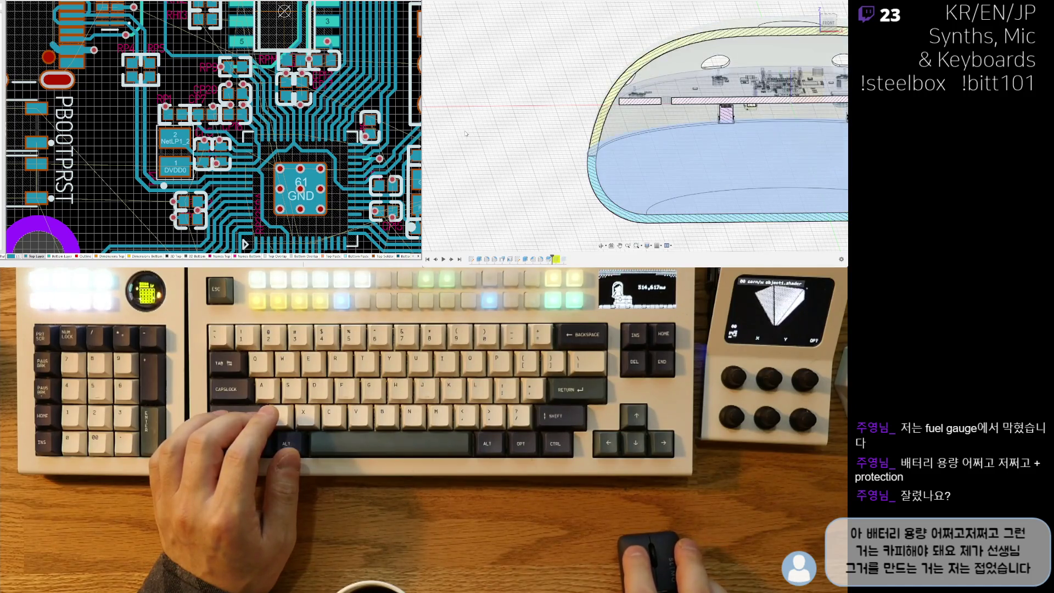
Orbit and zoom the front cross-section around the left wall, then pan the PCB layout right and down.
{"action": "scroll", "coordinate": [548, 181], "scroll_direction": "down", "scroll_amount": 3}
{"action": "mouse_move", "coordinate": [549, 182]}
{"action": "middle_mouse_down", "text": "shift"}
{"action": "mouse_move", "coordinate": [594, 205]}
{"action": "mouse_move", "coordinate": [595, 185]}
{"action": "mouse_move", "coordinate": [553, 197]}
{"action": "middle_mouse_up", "text": "shift"}
{"action": "scroll", "coordinate": [593, 201], "scroll_direction": "down", "scroll_amount": 3}
{"action": "scroll", "coordinate": [595, 207], "scroll_direction": "up", "scroll_amount": 5}
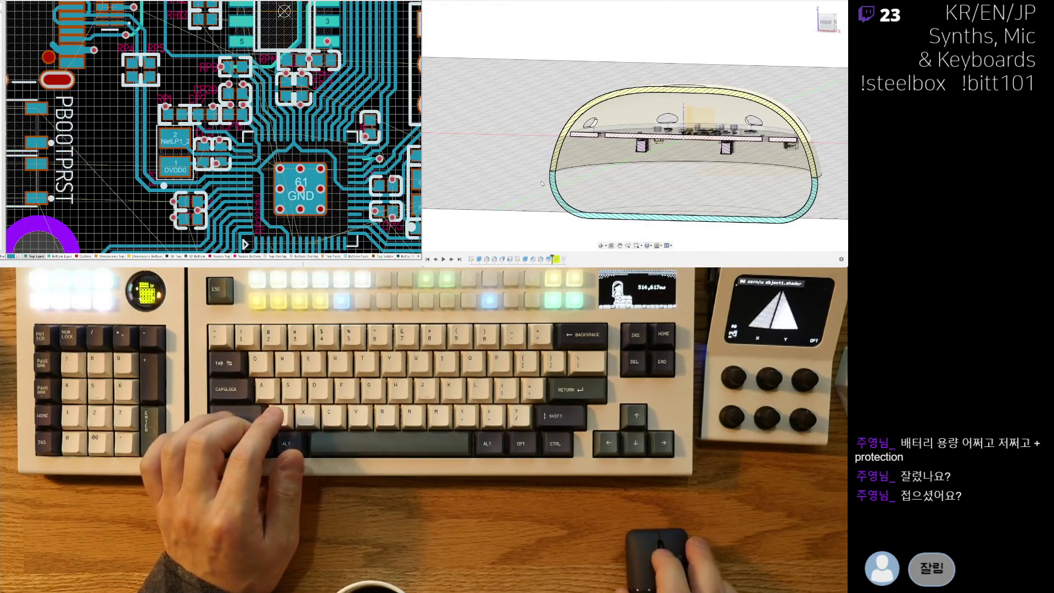
{"action": "scroll", "coordinate": [538, 178], "scroll_direction": "up", "scroll_amount": 3}
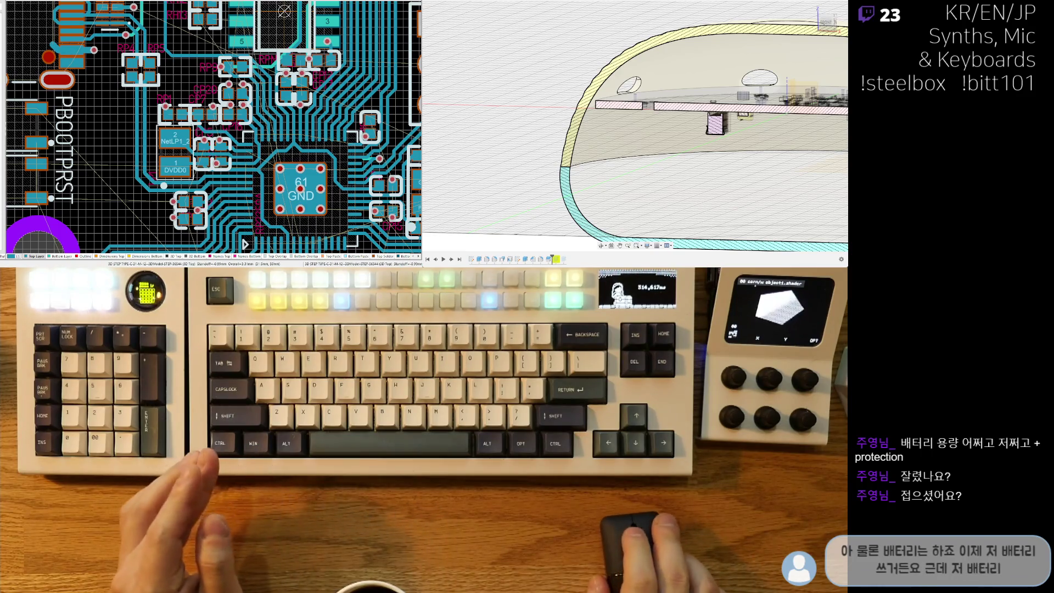
{"action": "scroll", "coordinate": [31, 66], "scroll_direction": "down", "scroll_amount": 2, "text": "ctrl"}
{"action": "mouse_move", "coordinate": [31, 66]}
{"action": "right_mouse_down"}
{"action": "mouse_move", "coordinate": [124, 69]}
{"action": "mouse_move", "coordinate": [130, 79]}
{"action": "right_mouse_up"}
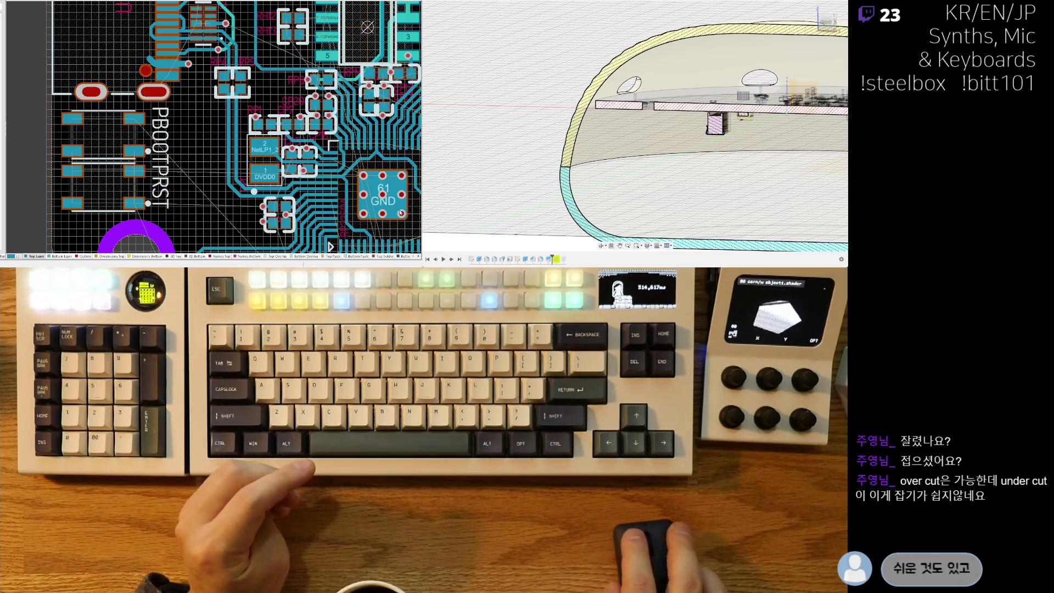
Scroll-zoom in and out on the PCB layout view.
{"action": "scroll", "coordinate": [339, 178], "scroll_direction": "down", "scroll_amount": 3}
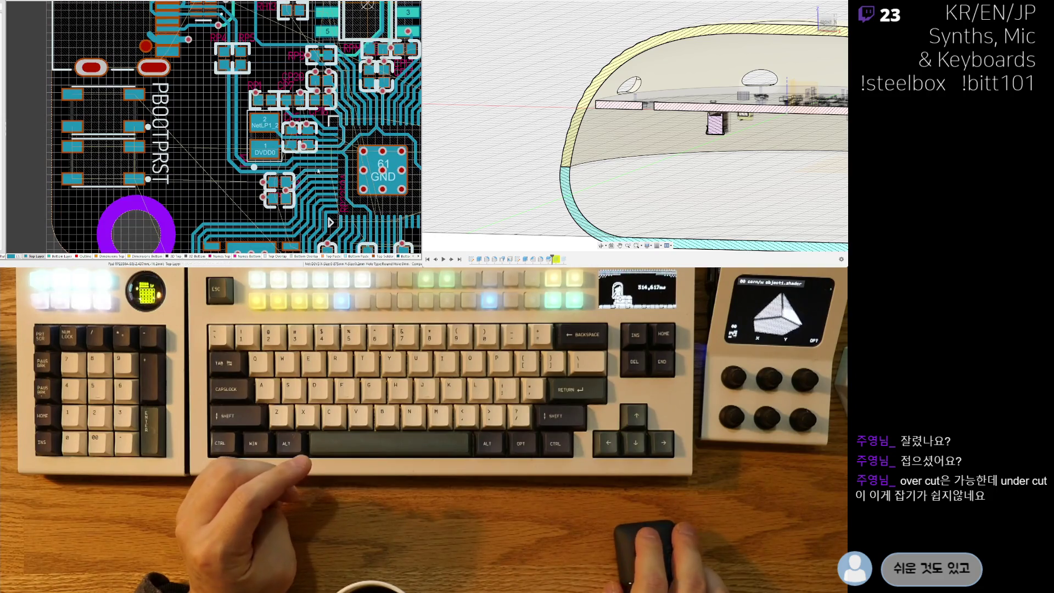
{"action": "scroll", "coordinate": [184, 159], "scroll_direction": "up", "scroll_amount": 1}
{"action": "scroll", "coordinate": [184, 159], "scroll_direction": "down", "scroll_amount": 3, "text": "ctrl"}
{"action": "scroll", "coordinate": [215, 109], "scroll_direction": "up", "scroll_amount": 2, "text": "ctrl"}
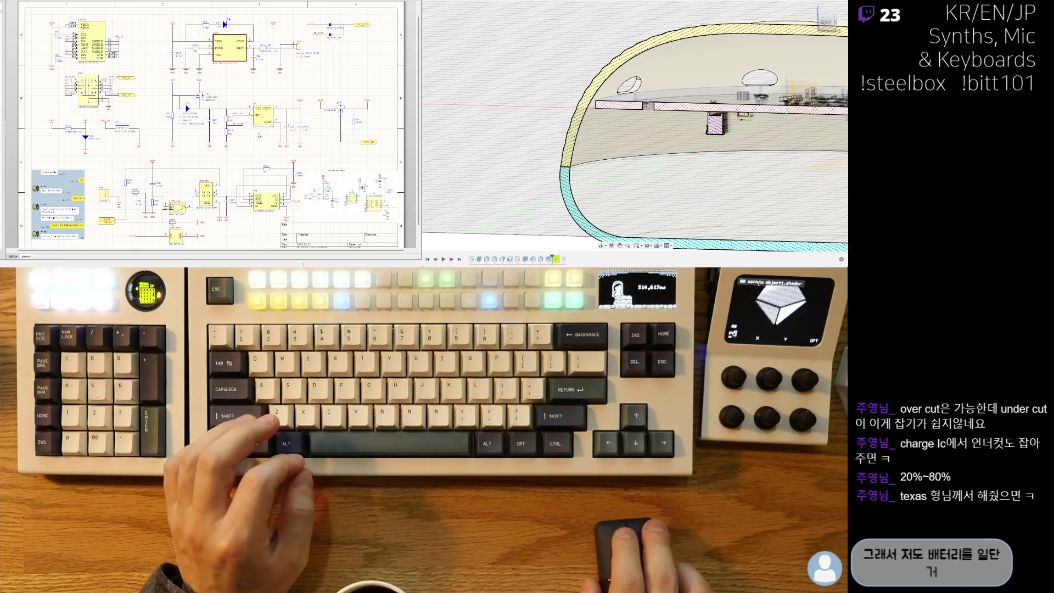
{"action": "scroll", "coordinate": [103, 215], "scroll_direction": "up", "scroll_amount": 5, "text": "ctrl"}
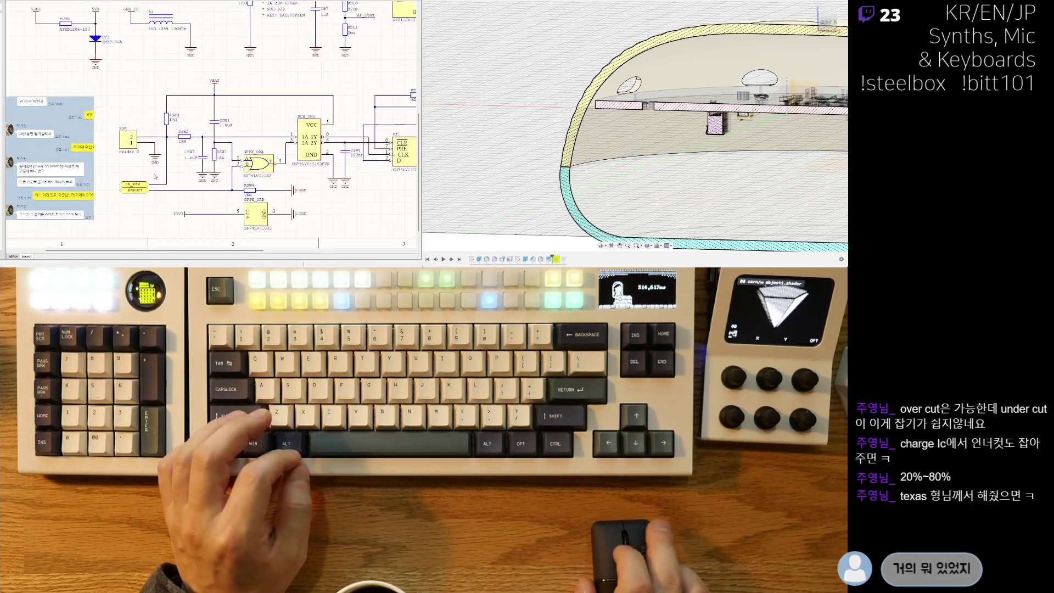
{"action": "scroll", "coordinate": [144, 172], "scroll_direction": "down", "scroll_amount": 2, "text": "ctrl"}
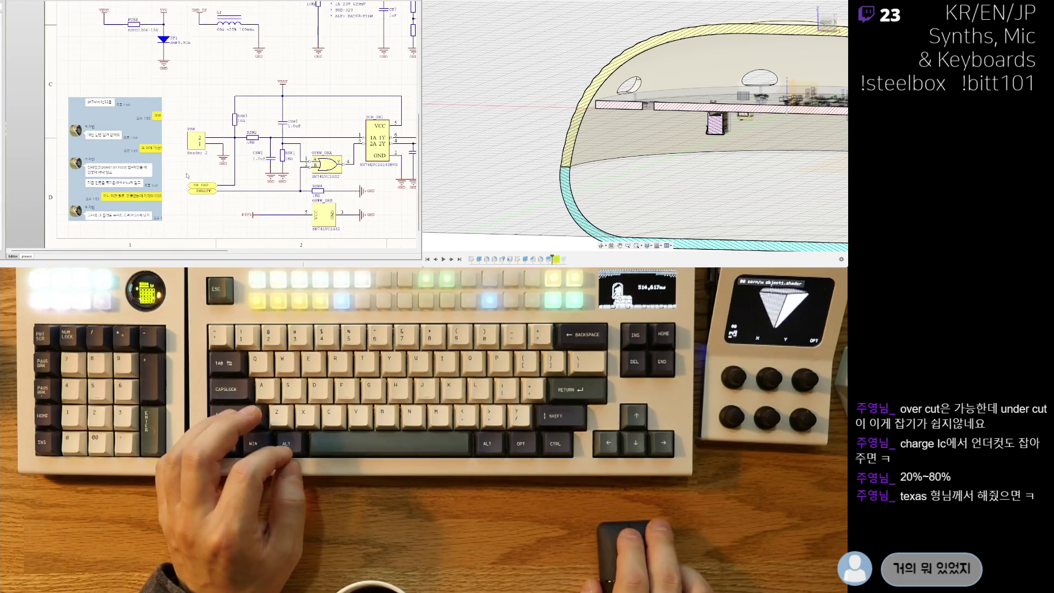
{"action": "right_click_drag", "start_coordinate": [137, 156], "coordinate": [106, 168]}
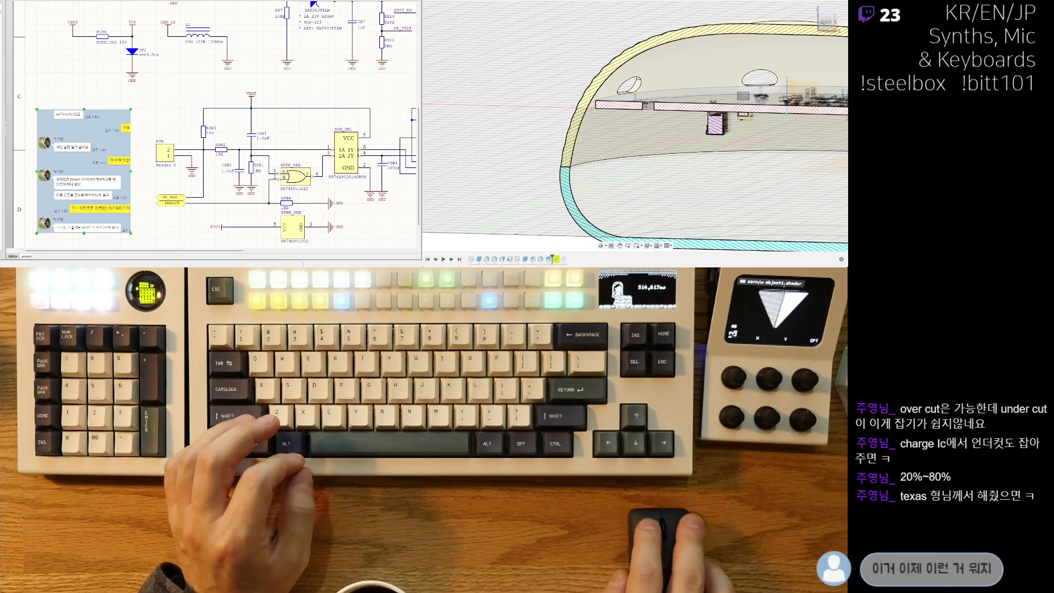
{"action": "scroll", "coordinate": [239, 141], "scroll_direction": "right", "scroll_amount": 5, "text": "shift"}
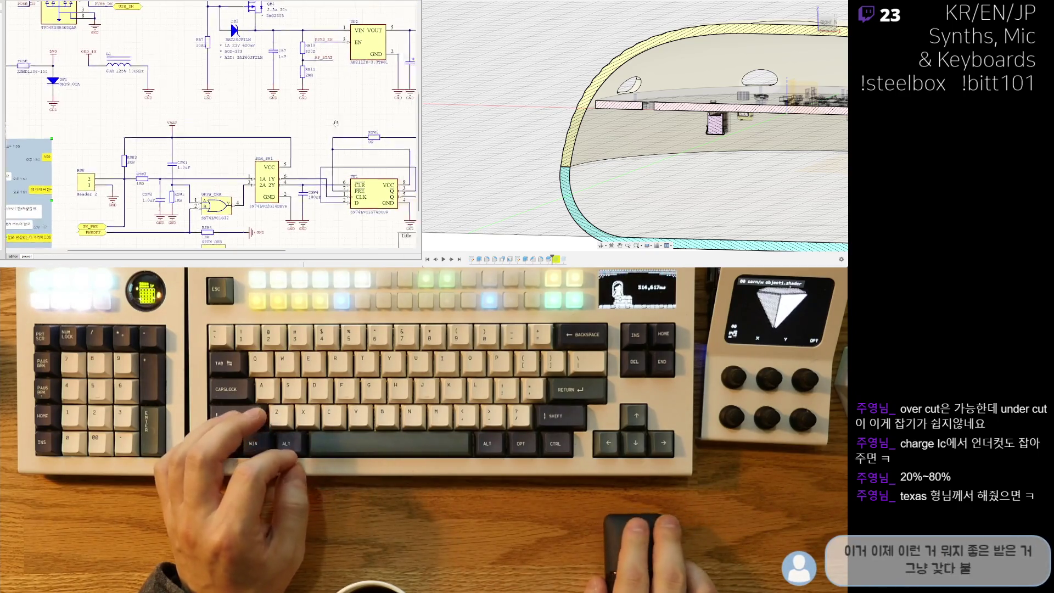
{"action": "scroll", "coordinate": [281, 150], "scroll_direction": "down", "scroll_amount": 2, "text": "ctrl"}
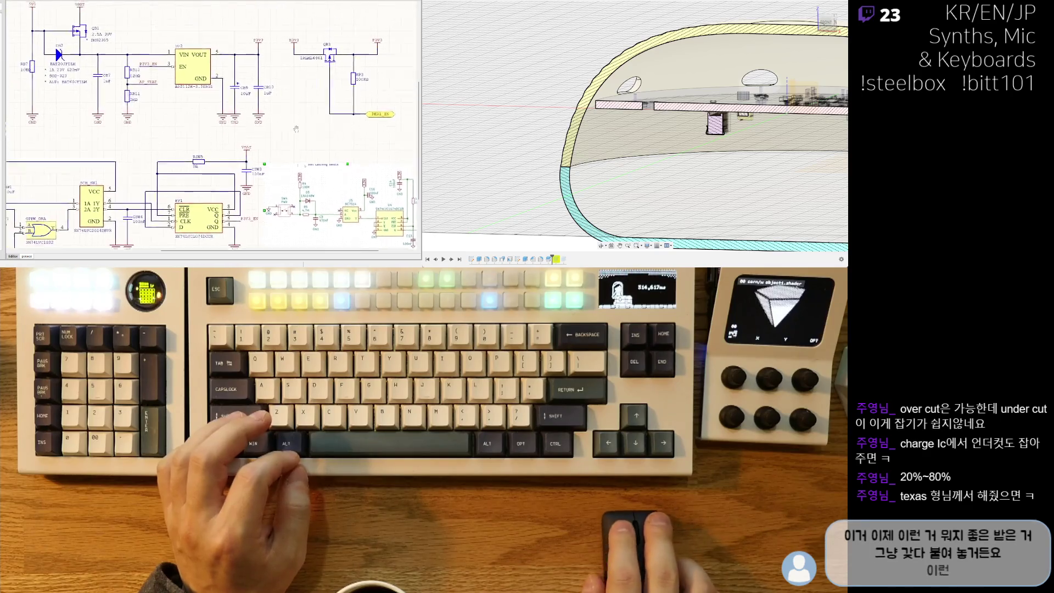
{"action": "scroll", "coordinate": [219, 147], "scroll_direction": "left", "scroll_amount": 2, "text": "shift"}
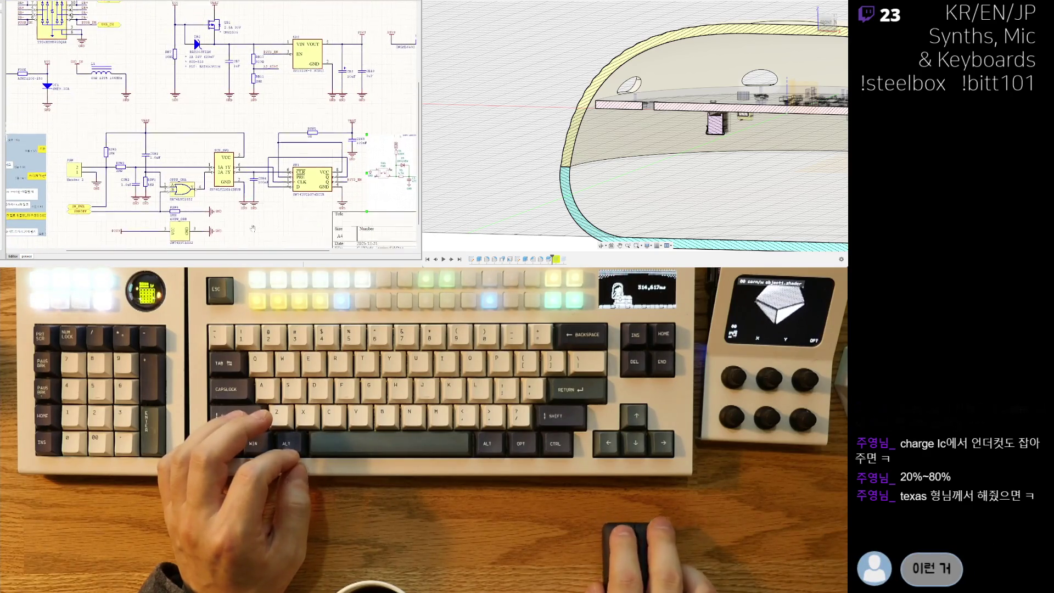
{"action": "scroll", "coordinate": [206, 175], "scroll_direction": "up", "scroll_amount": 1}
{"action": "scroll", "coordinate": [206, 175], "scroll_direction": "right", "scroll_amount": 2, "text": "shift"}
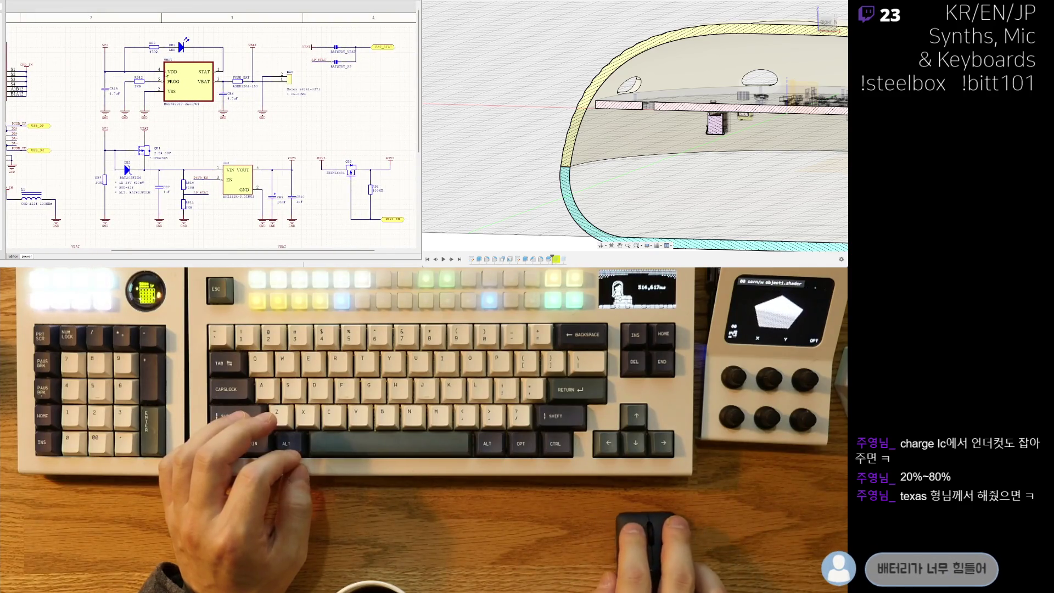
{"action": "left_click", "coordinate": [268, 155]}
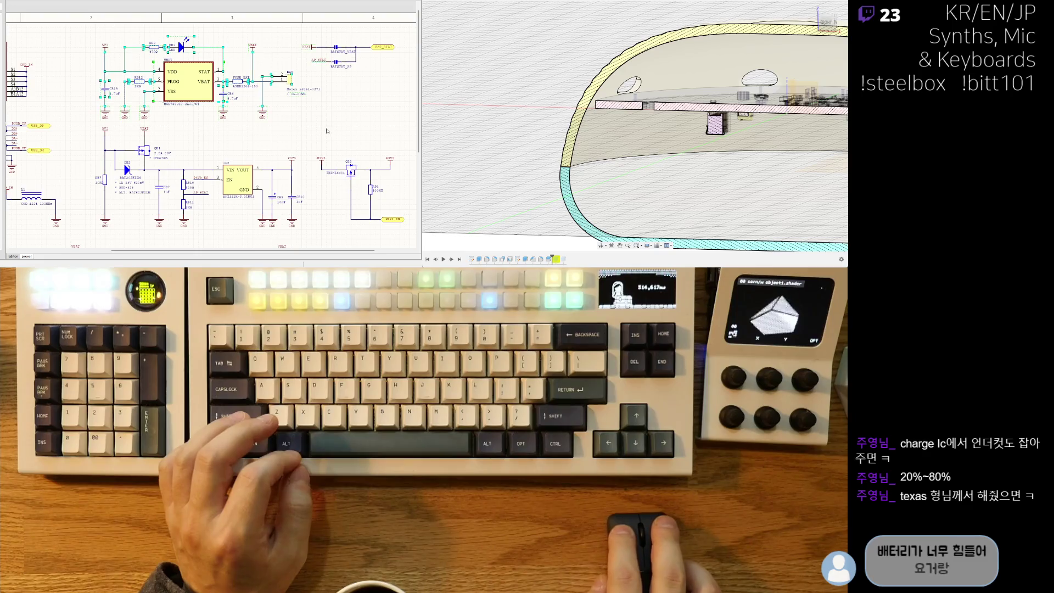
{"action": "left_click", "coordinate": [260, 134]}
{"action": "scroll", "coordinate": [204, 229], "scroll_direction": "down", "scroll_amount": 5}
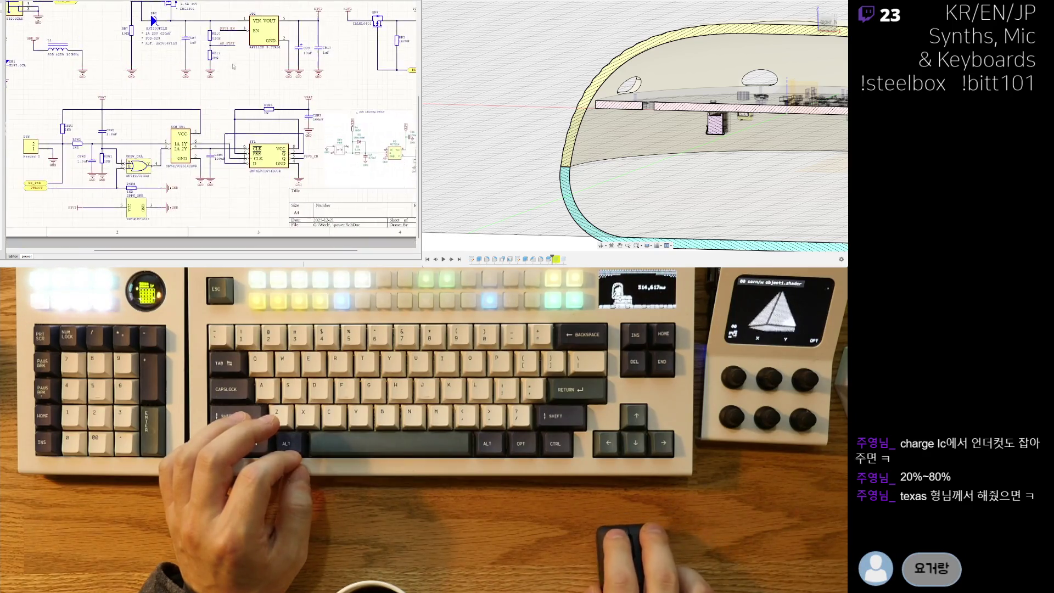
{"action": "scroll", "coordinate": [47, 121], "scroll_direction": "left", "scroll_amount": 2}
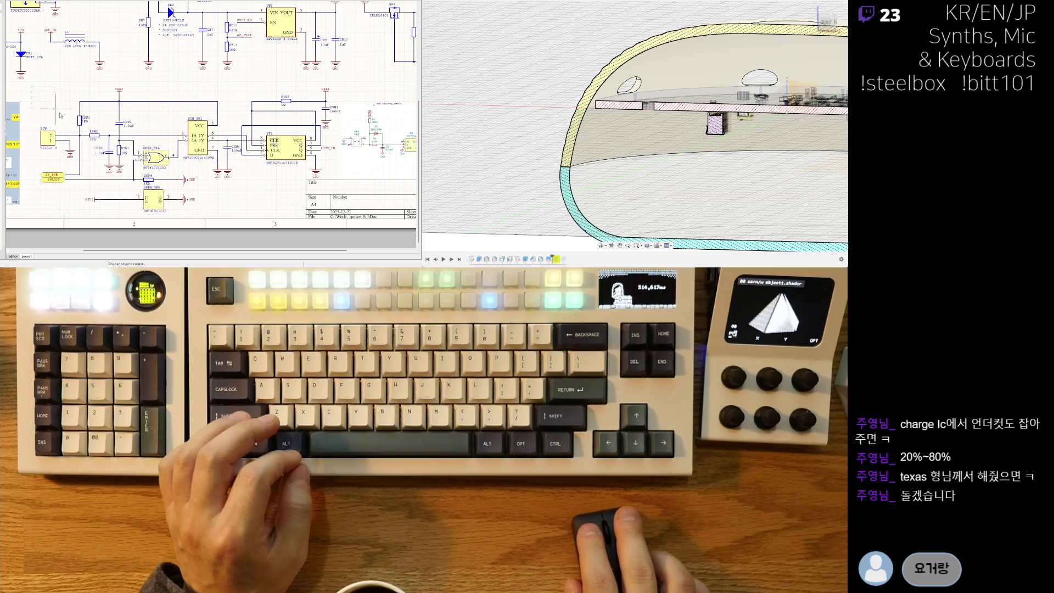
Area-select the lower-left schematic components, then clear the selection.
{"action": "left_click", "coordinate": [338, 214]}
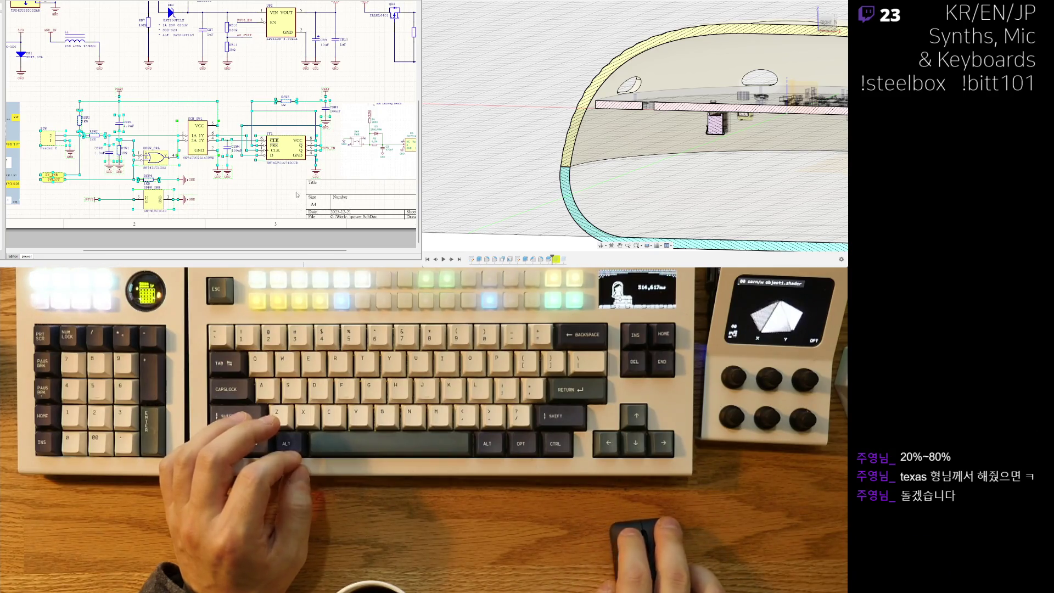
{"action": "key", "text": "s"}
{"action": "key", "text": "i"}
{"action": "left_click", "coordinate": [339, 80]}
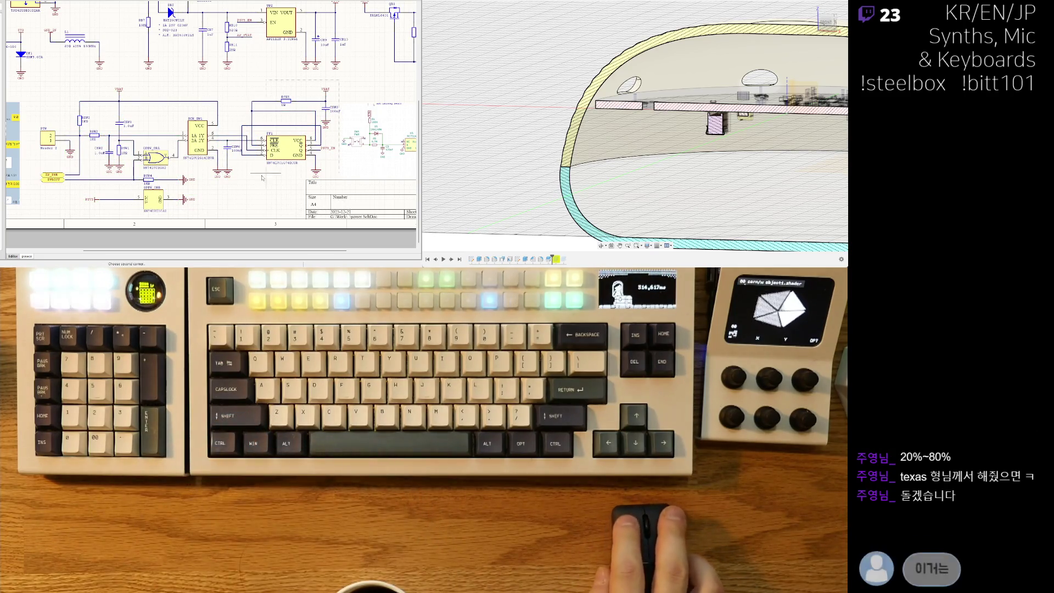
{"action": "left_click", "coordinate": [37, 219]}
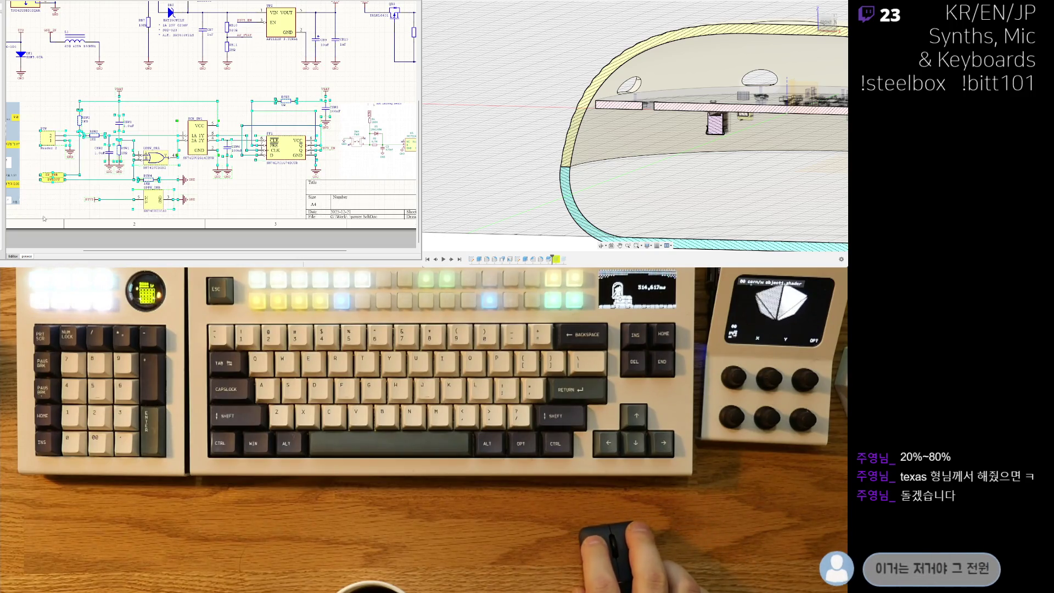
{"action": "left_click", "coordinate": [190, 183]}
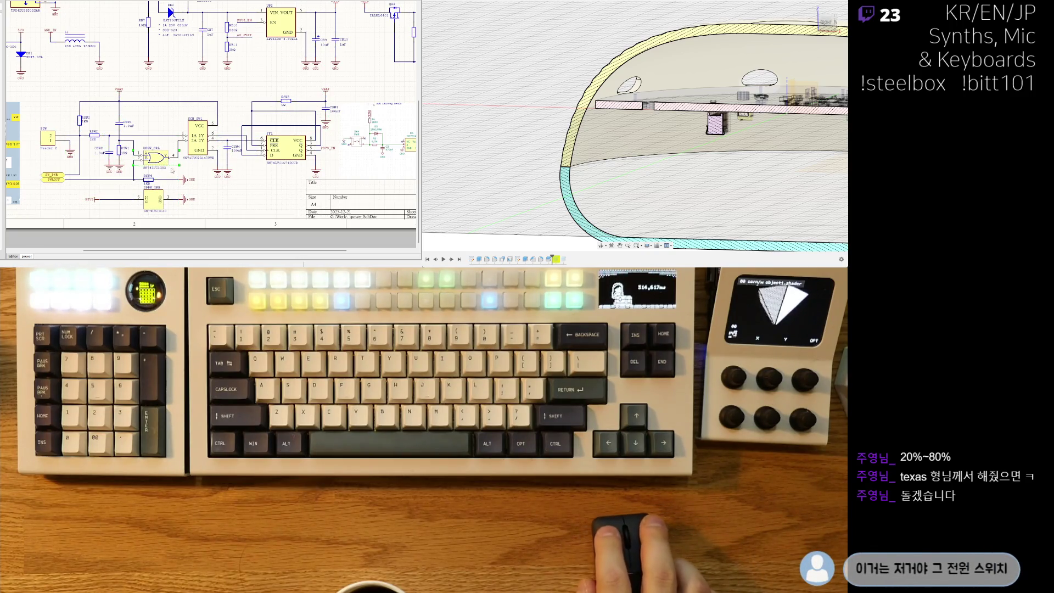
Pan and zoom the power schematic to show the title block and right-side circuit.
{"action": "scroll", "coordinate": [193, 176], "scroll_direction": "up", "scroll_amount": 2}
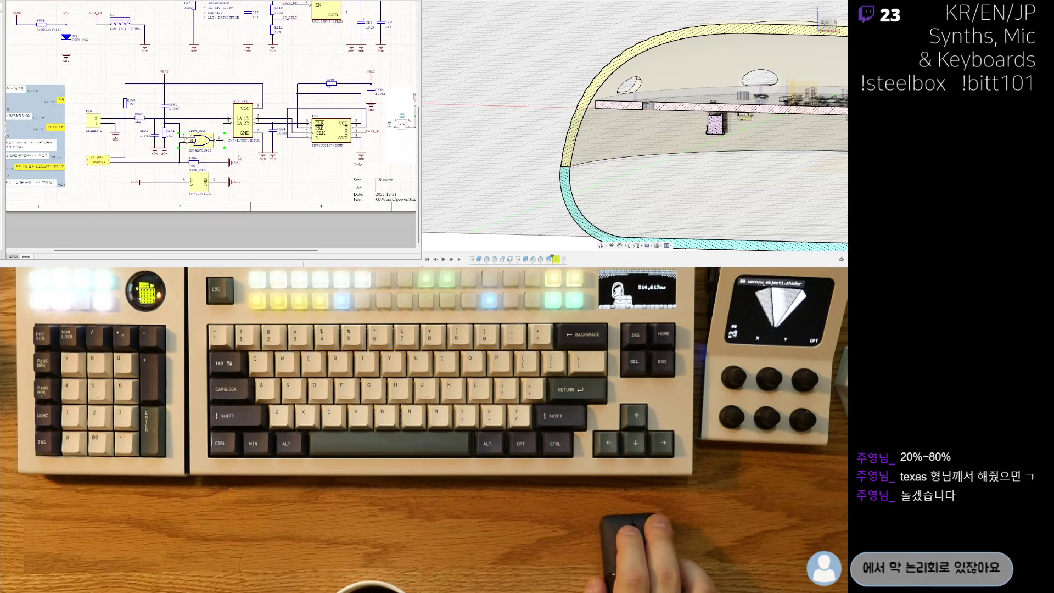
{"action": "right_click_drag", "start_coordinate": [246, 156], "coordinate": [261, 169]}
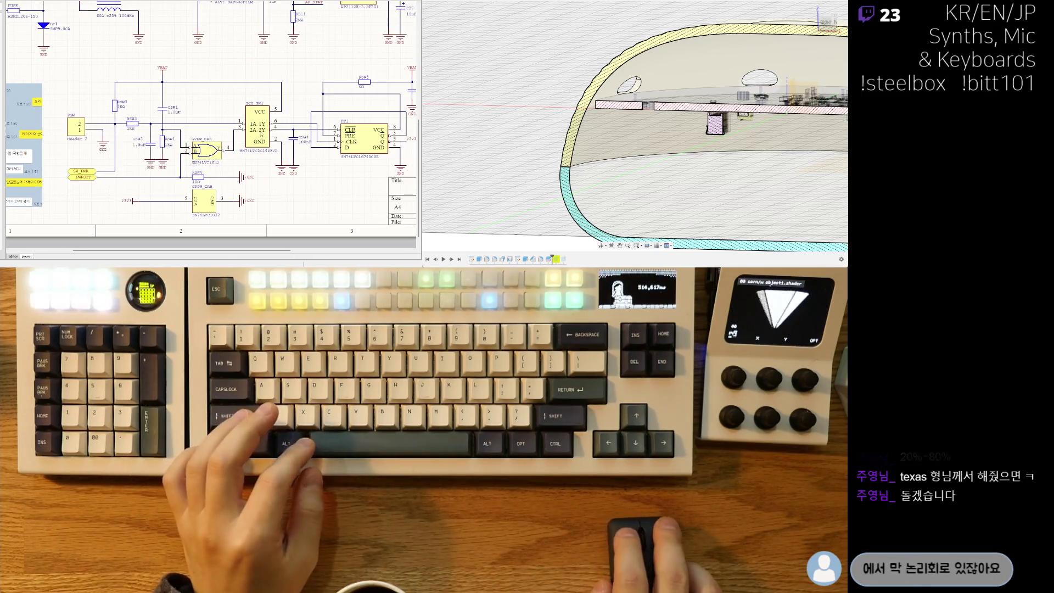
{"action": "right_click_drag", "start_coordinate": [255, 129], "coordinate": [287, 128]}
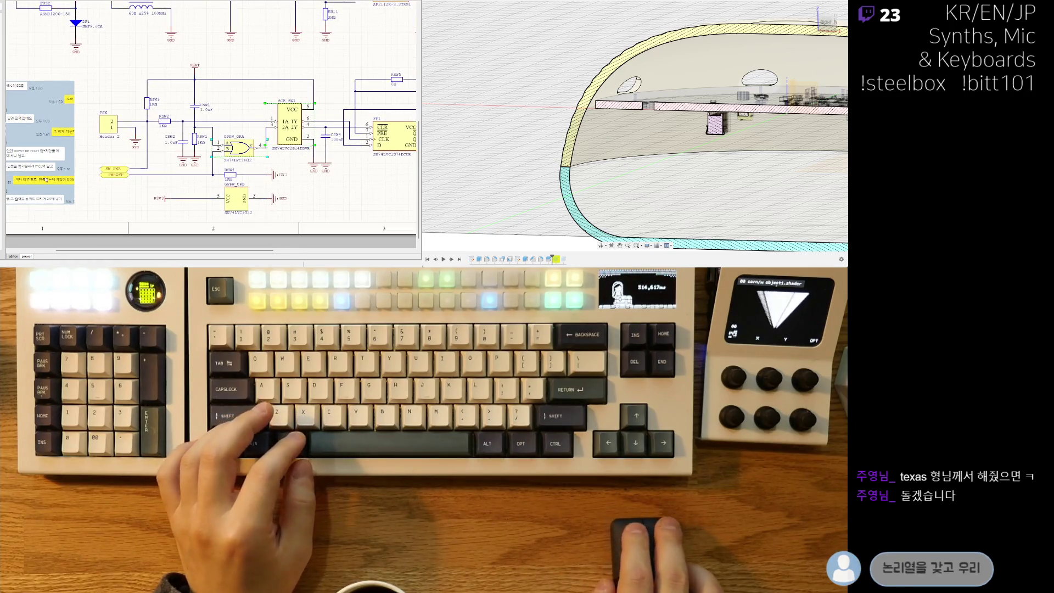
{"action": "right_click_drag", "start_coordinate": [384, 188], "coordinate": [283, 189]}
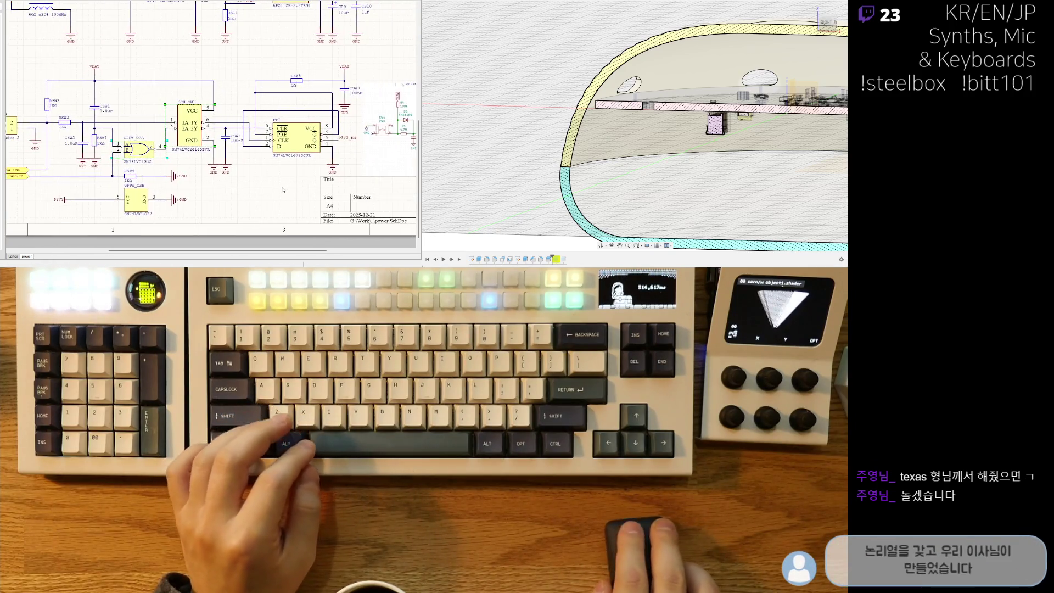
{"action": "scroll", "coordinate": [233, 167], "scroll_direction": "down", "scroll_amount": 3, "text": "ctrl"}
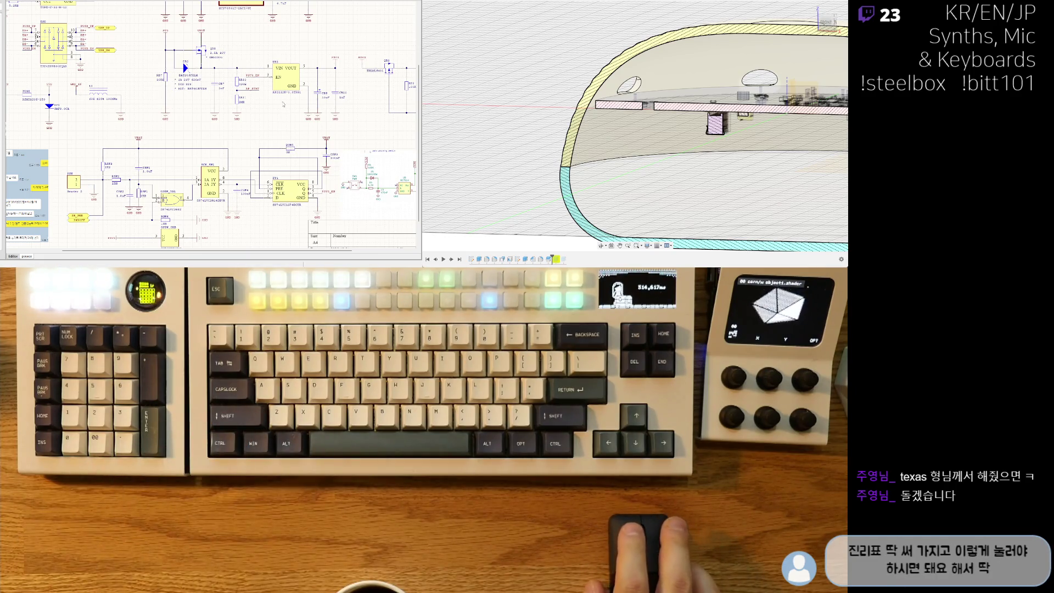
{"action": "scroll", "coordinate": [283, 104], "scroll_direction": "up", "scroll_amount": 3}
{"action": "scroll", "coordinate": [244, 111], "scroll_direction": "up", "scroll_amount": 1, "text": "ctrl"}
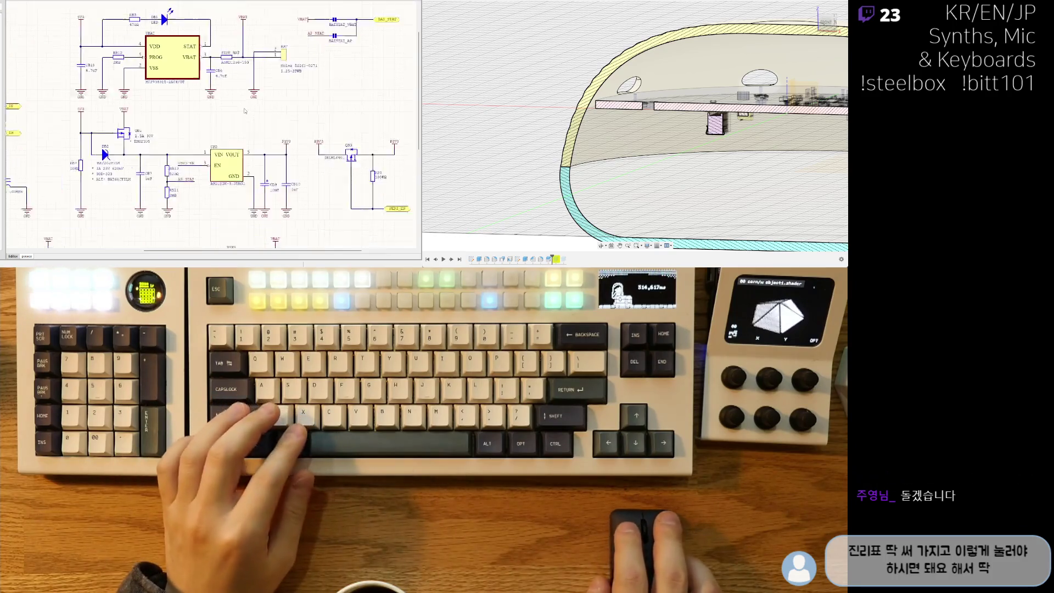
{"action": "scroll", "coordinate": [244, 111], "scroll_direction": "up", "scroll_amount": 2, "text": "ctrl"}
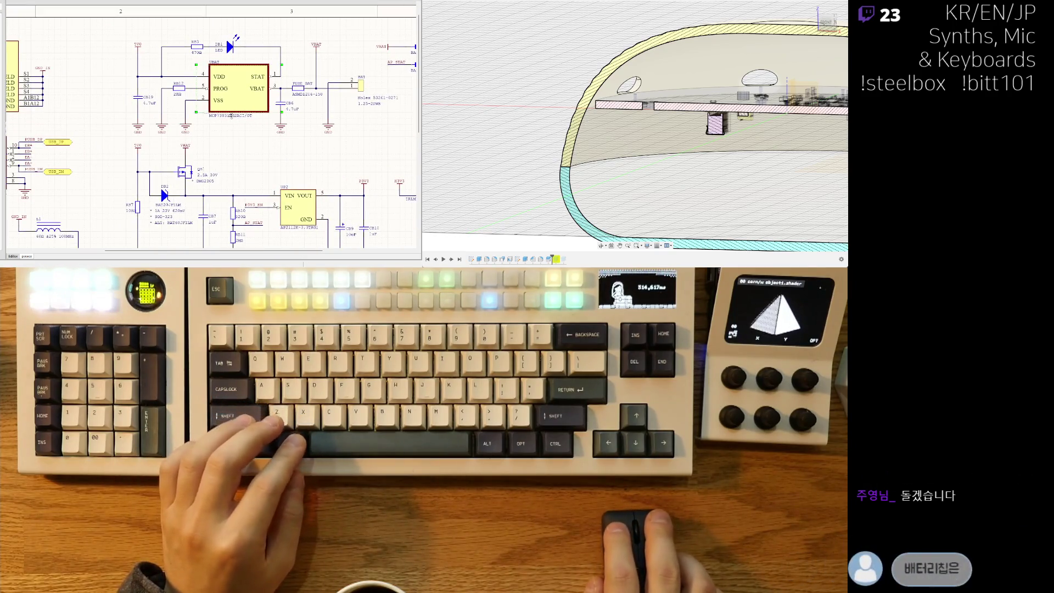
Deselect the charger IC, zoom out, and switch to the PCB layout with Ctrl+Tab.
{"action": "left_click", "coordinate": [269, 130]}
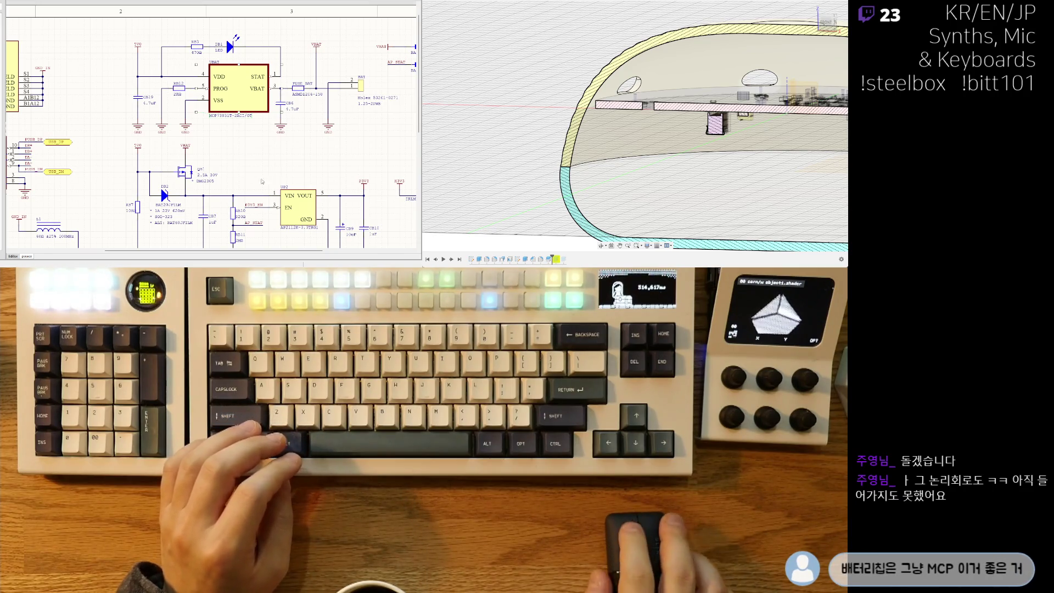
{"action": "scroll", "coordinate": [265, 181], "scroll_direction": "down", "scroll_amount": 5}
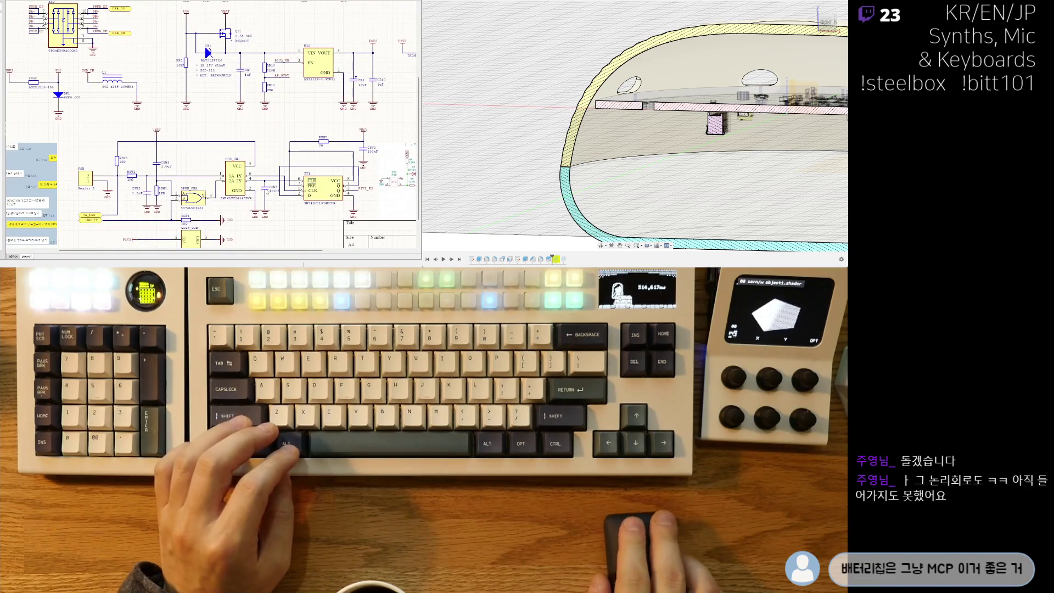
{"action": "scroll", "coordinate": [235, 219], "scroll_direction": "down", "scroll_amount": 3}
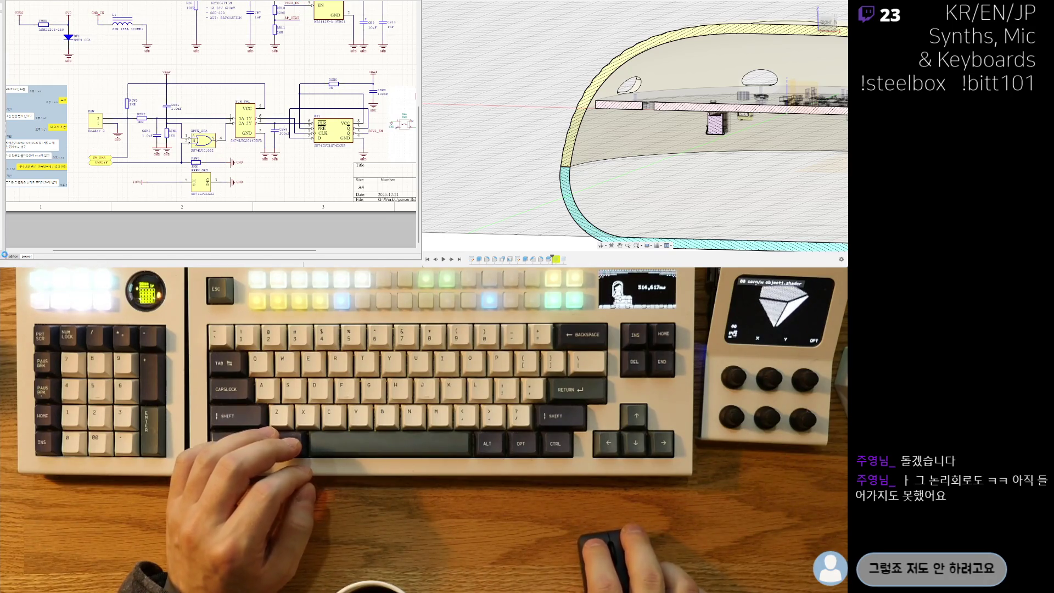
{"action": "key", "text": "ctrl+Tab"}
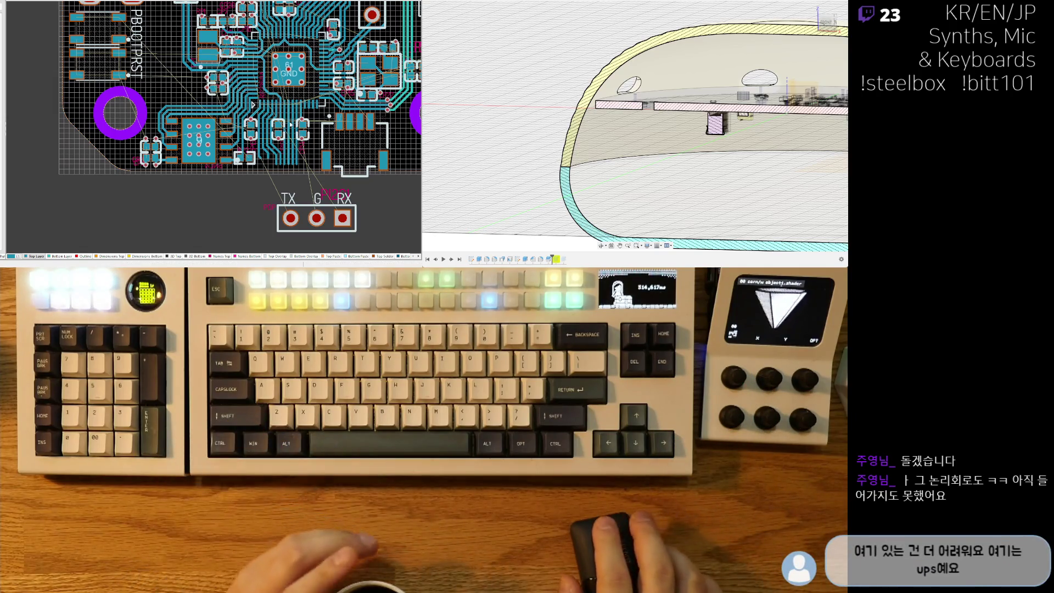
{"action": "mouse_move", "coordinate": [245, 108]}
{"action": "right_mouse_down"}
{"action": "mouse_move", "coordinate": [241, 151]}
{"action": "mouse_move", "coordinate": [206, 200]}
{"action": "right_mouse_up"}
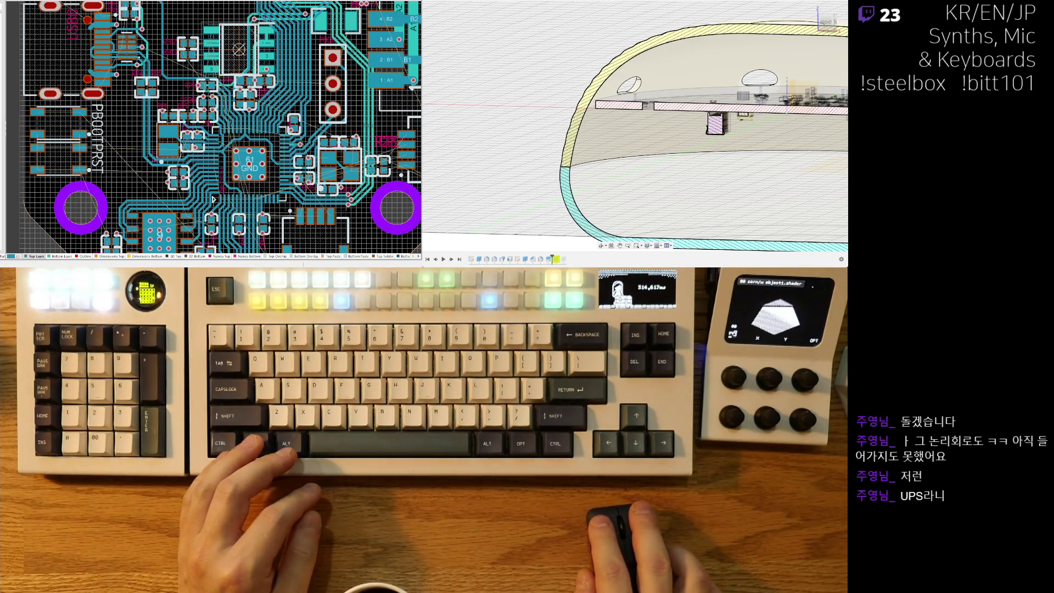
{"action": "right_click_drag", "start_coordinate": [219, 137], "coordinate": [214, 154]}
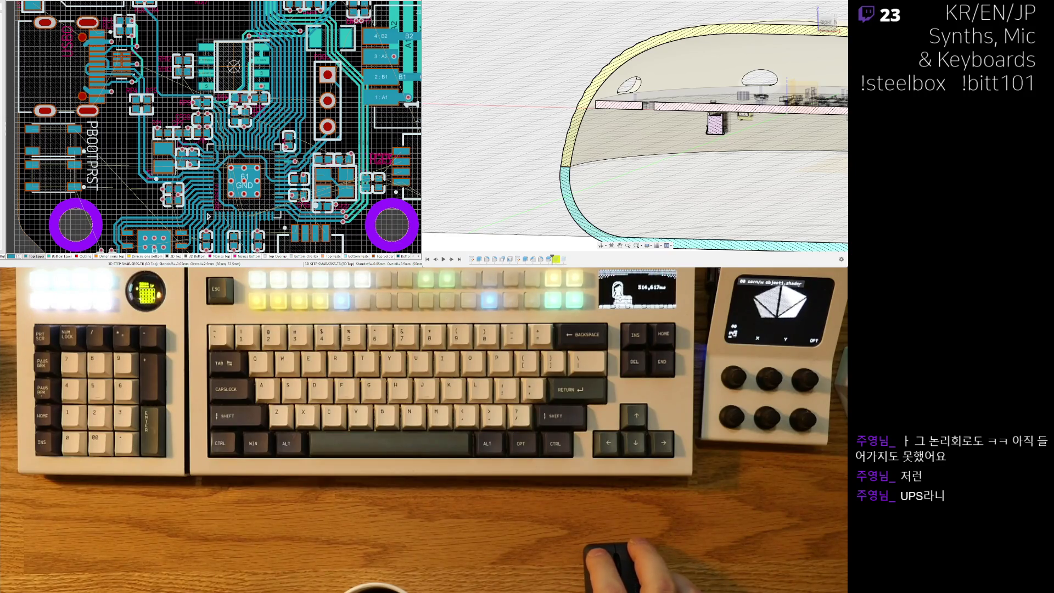
{"action": "scroll", "coordinate": [631, 167], "scroll_direction": "down", "scroll_amount": 3}
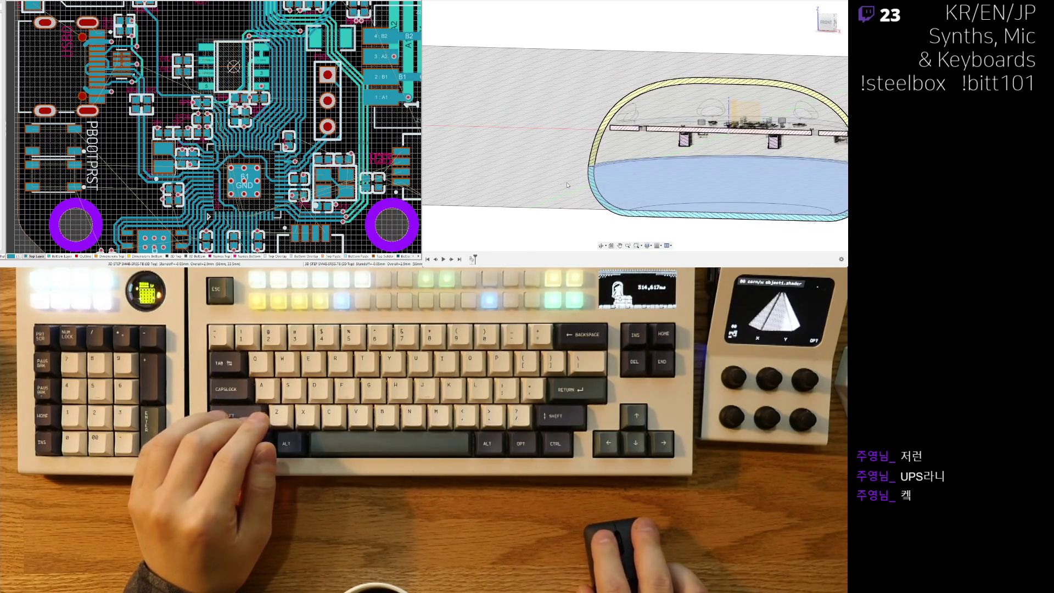
{"action": "scroll", "coordinate": [575, 189], "scroll_direction": "up", "scroll_amount": 3}
{"action": "middle_click_drag", "start_coordinate": [575, 189], "coordinate": [581, 180], "text": "shift"}
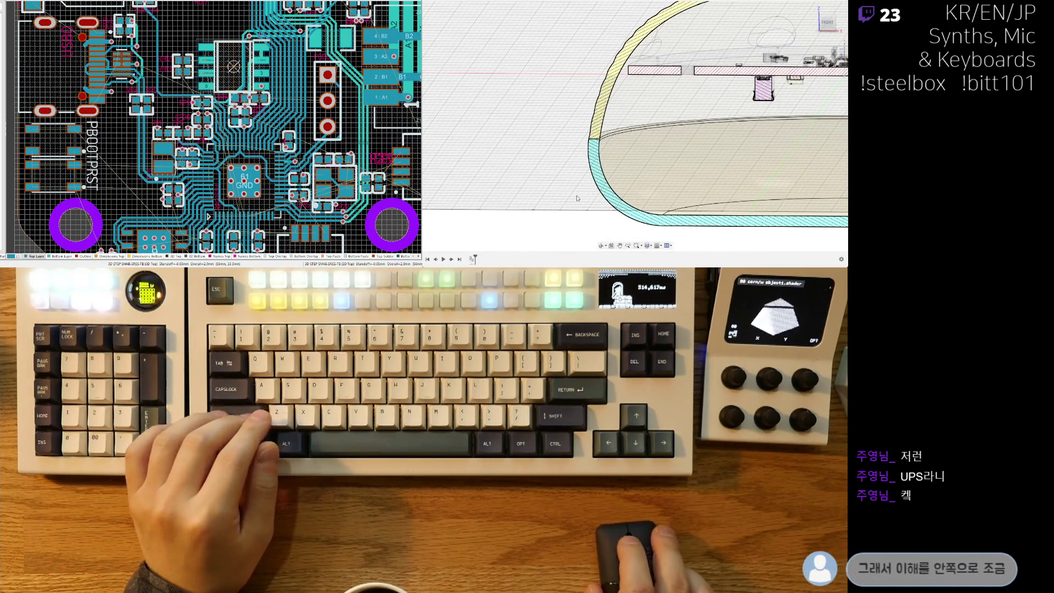
{"action": "scroll", "coordinate": [547, 208], "scroll_direction": "down", "scroll_amount": 3}
{"action": "scroll", "coordinate": [547, 208], "scroll_direction": "down", "scroll_amount": 2}
{"action": "middle_click_drag", "start_coordinate": [547, 208], "coordinate": [589, 216], "text": "shift"}
{"action": "scroll", "coordinate": [557, 218], "scroll_direction": "up", "scroll_amount": 2}
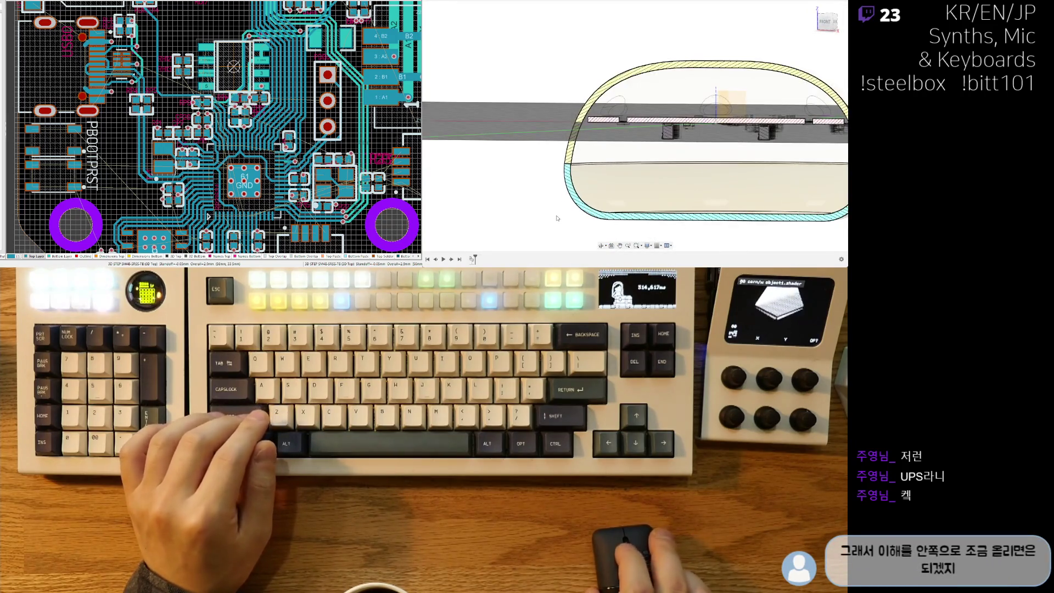
{"action": "middle_click_drag", "start_coordinate": [559, 214], "coordinate": [559, 200], "text": "shift"}
{"action": "scroll", "coordinate": [558, 197], "scroll_direction": "up", "scroll_amount": 2}
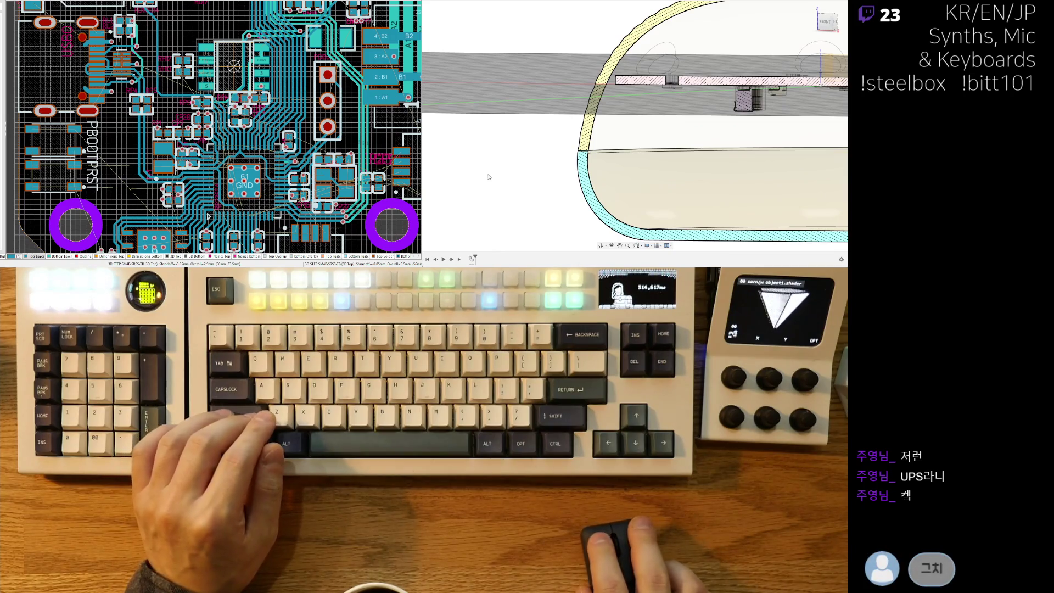
{"action": "middle_click_drag", "start_coordinate": [549, 198], "coordinate": [593, 176], "text": "shift"}
{"action": "middle_click_drag", "start_coordinate": [695, 125], "coordinate": [675, 124], "text": "shift"}
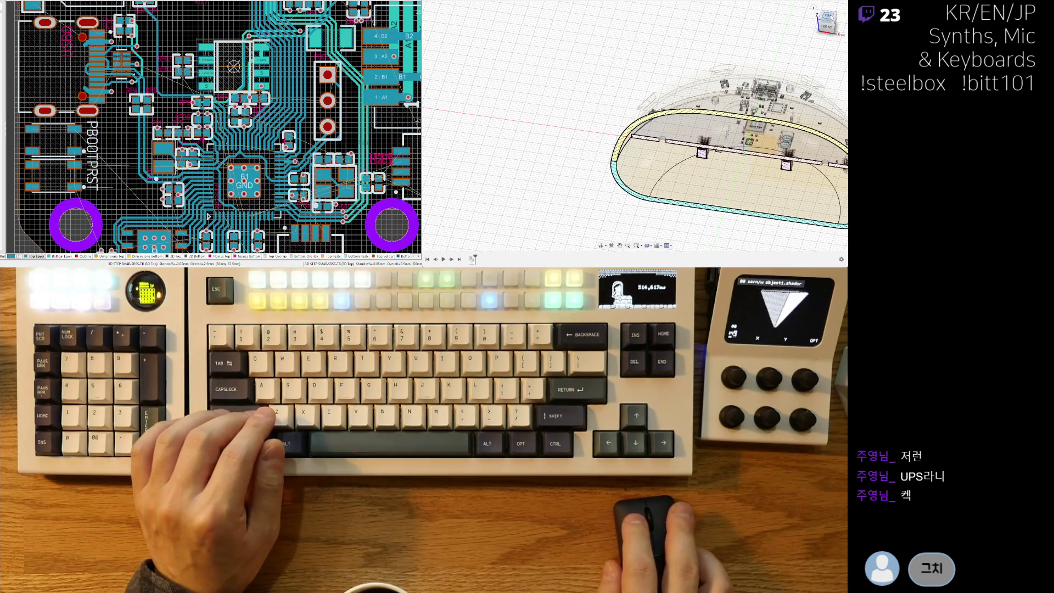
{"action": "left_click", "coordinate": [828, 15]}
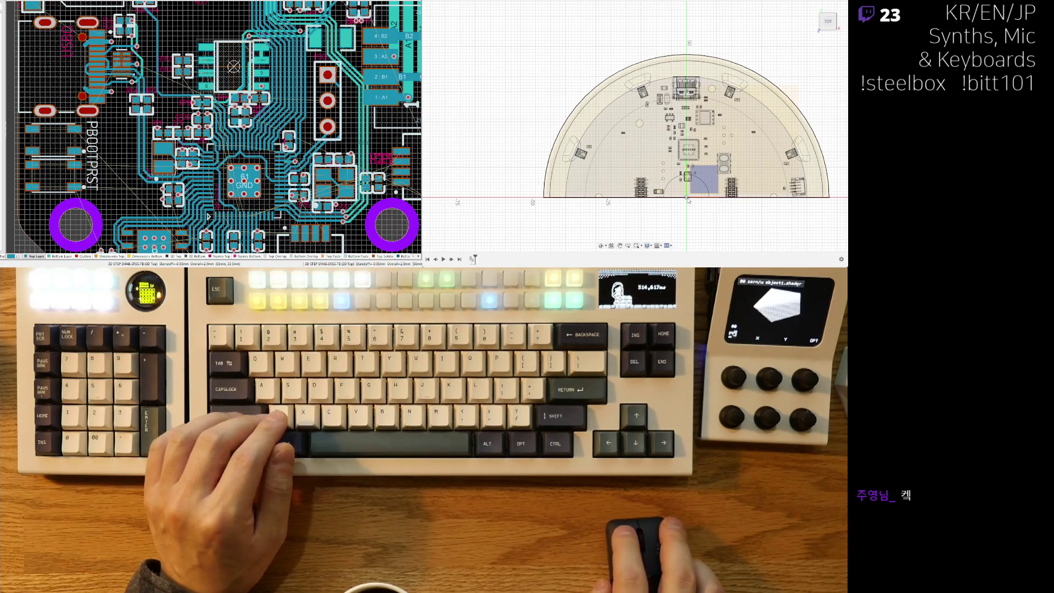
{"action": "middle_click_drag", "start_coordinate": [687, 200], "coordinate": [660, 118], "text": "shift"}
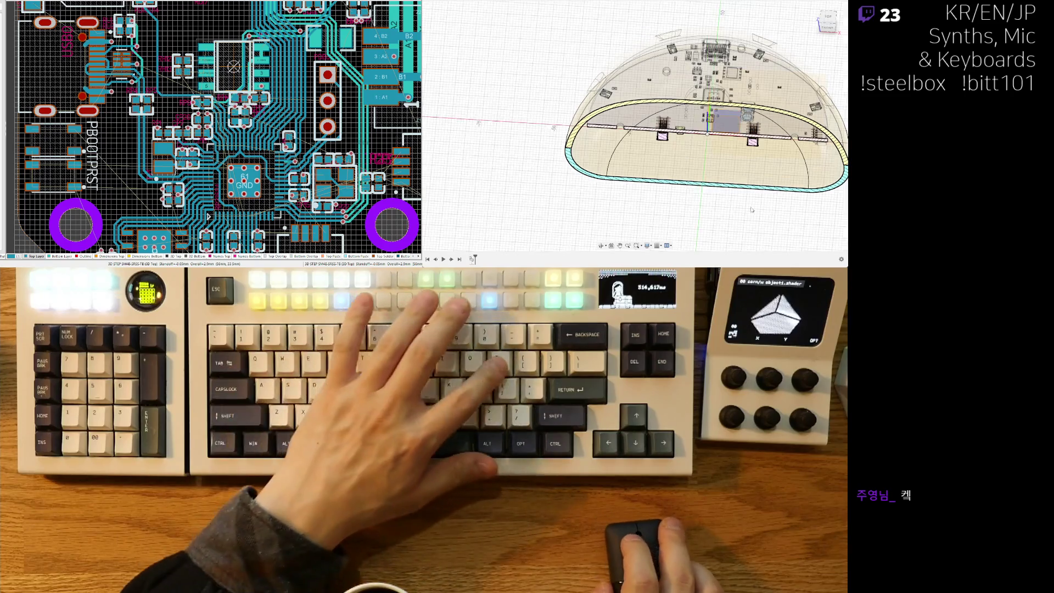
{"action": "middle_click_drag", "start_coordinate": [797, 86], "coordinate": [838, 75], "text": "shift"}
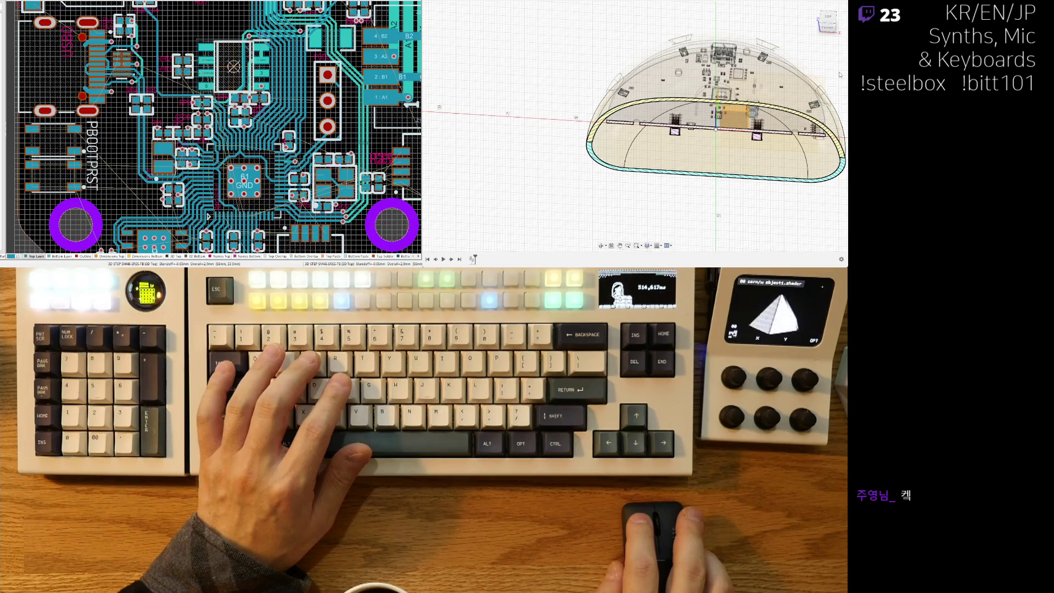
{"action": "left_click", "coordinate": [828, 27]}
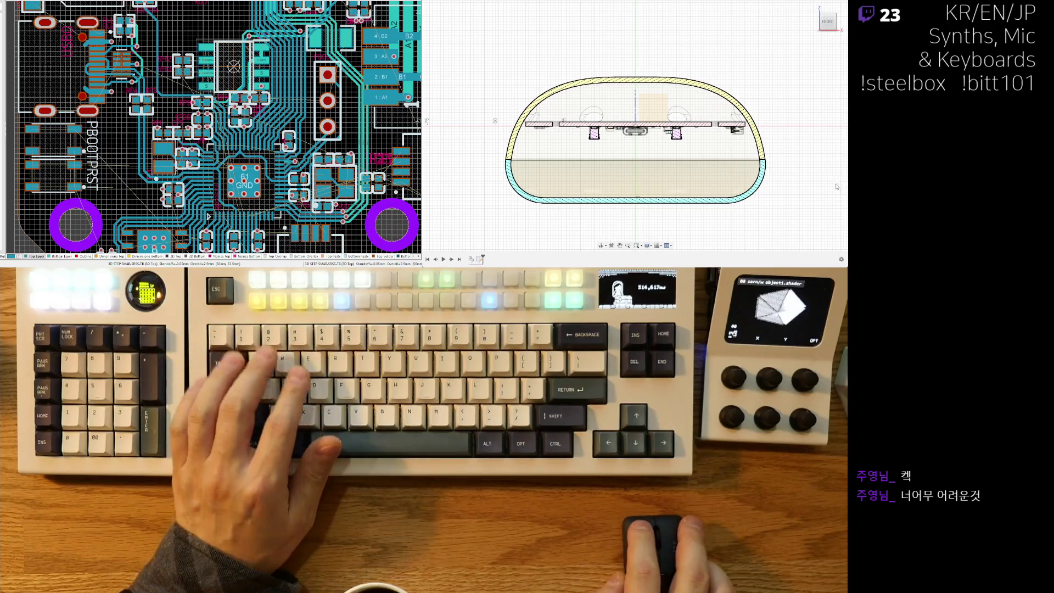
{"action": "middle_click_drag", "start_coordinate": [829, 195], "coordinate": [730, 194], "text": "shift"}
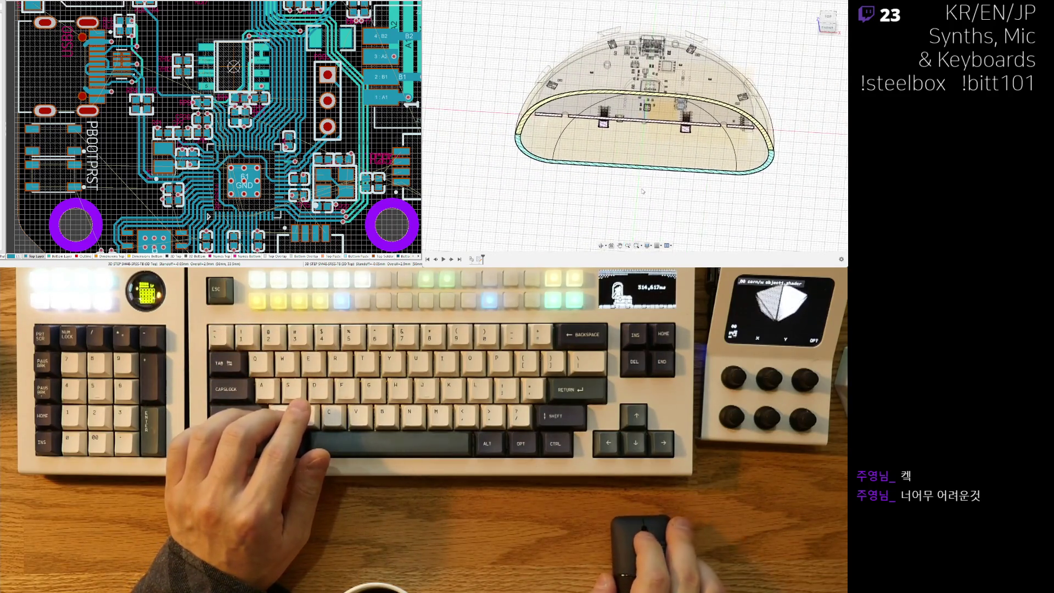
{"action": "left_click", "coordinate": [827, 25]}
{"action": "mouse_move", "coordinate": [519, 125]}
{"action": "middle_mouse_down"}
{"action": "mouse_move", "coordinate": [520, 207]}
{"action": "mouse_move", "coordinate": [757, 109]}
{"action": "middle_mouse_up"}
{"action": "left_click", "coordinate": [828, 22]}
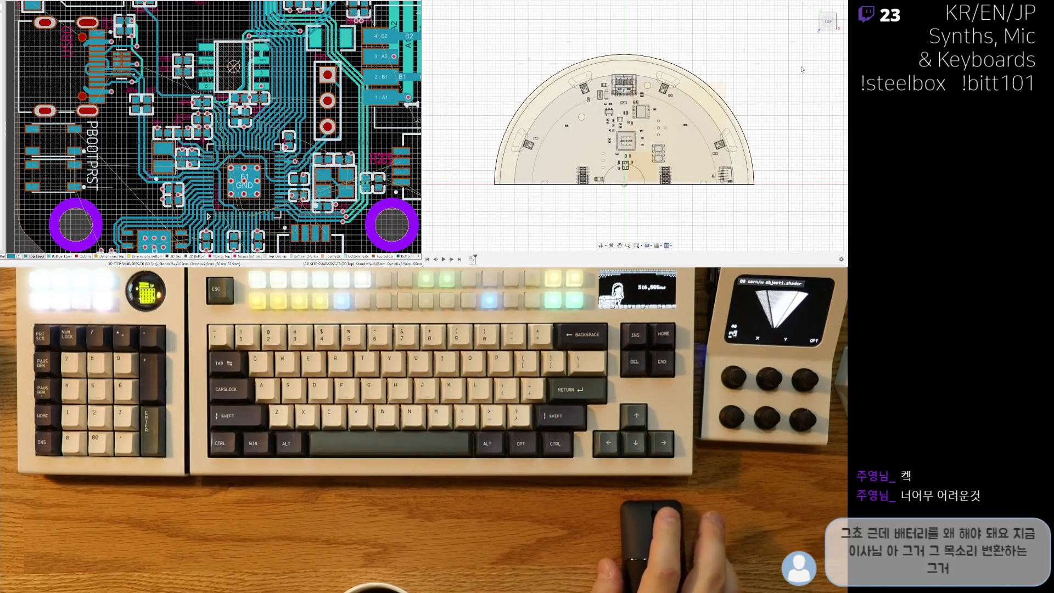
Slide the half-circle board up and restore the full sketch circle with its mirrored cutouts.
{"action": "scroll", "coordinate": [768, 82], "scroll_direction": "down", "scroll_amount": 1}
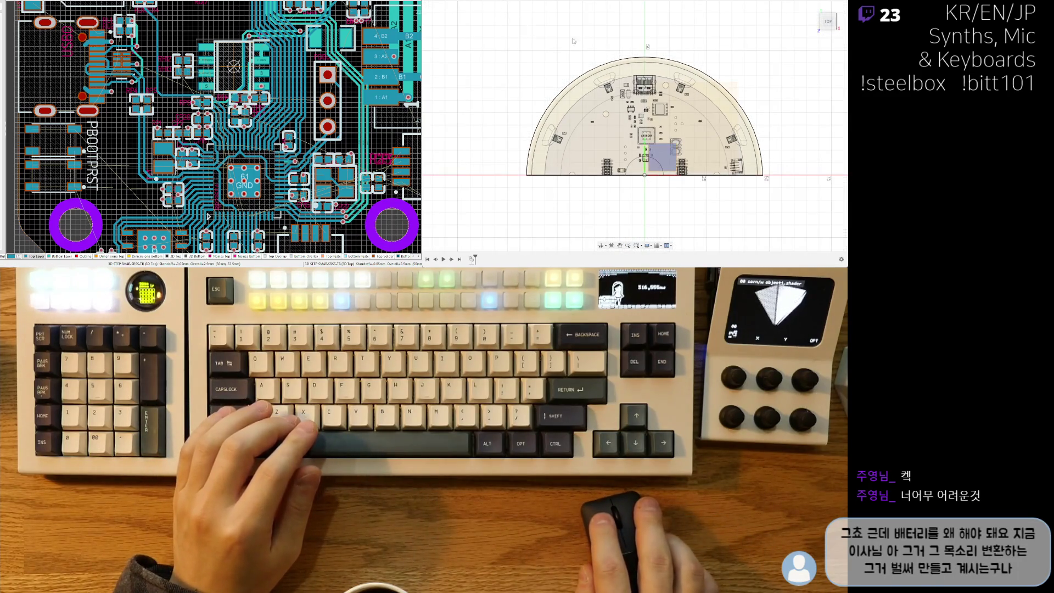
{"action": "middle_click_drag", "start_coordinate": [794, 129], "coordinate": [785, 81]}
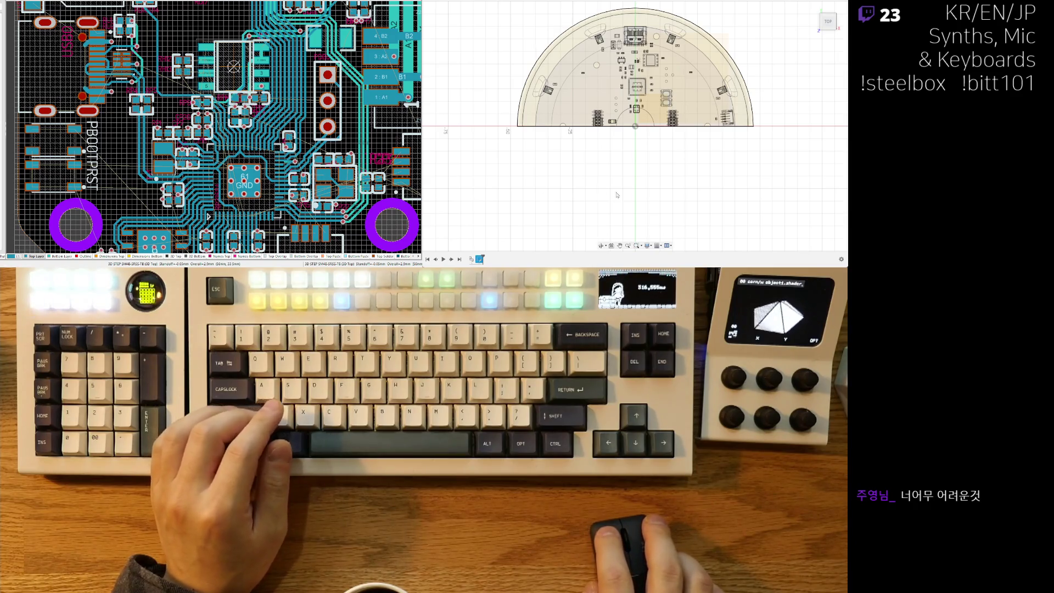
{"action": "middle_click_drag", "start_coordinate": [688, 190], "coordinate": [689, 193]}
{"action": "key", "text": "ctrl+z"}
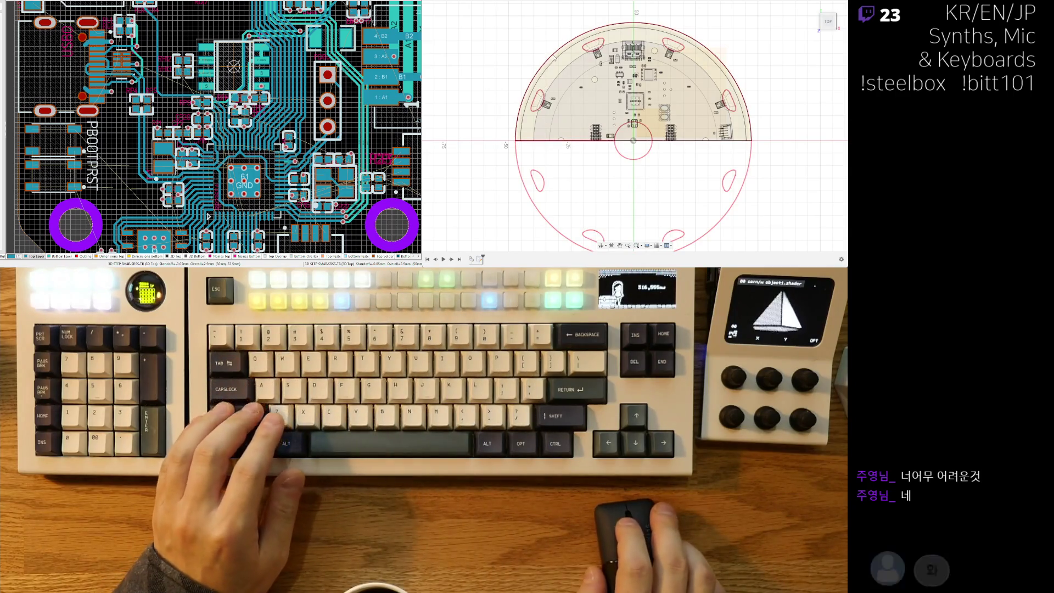
{"action": "key", "text": "ctrl+z"}
{"action": "scroll", "coordinate": [536, 176], "scroll_direction": "up", "scroll_amount": 2}
{"action": "middle_click_drag", "start_coordinate": [536, 176], "coordinate": [604, 124], "text": "shift"}
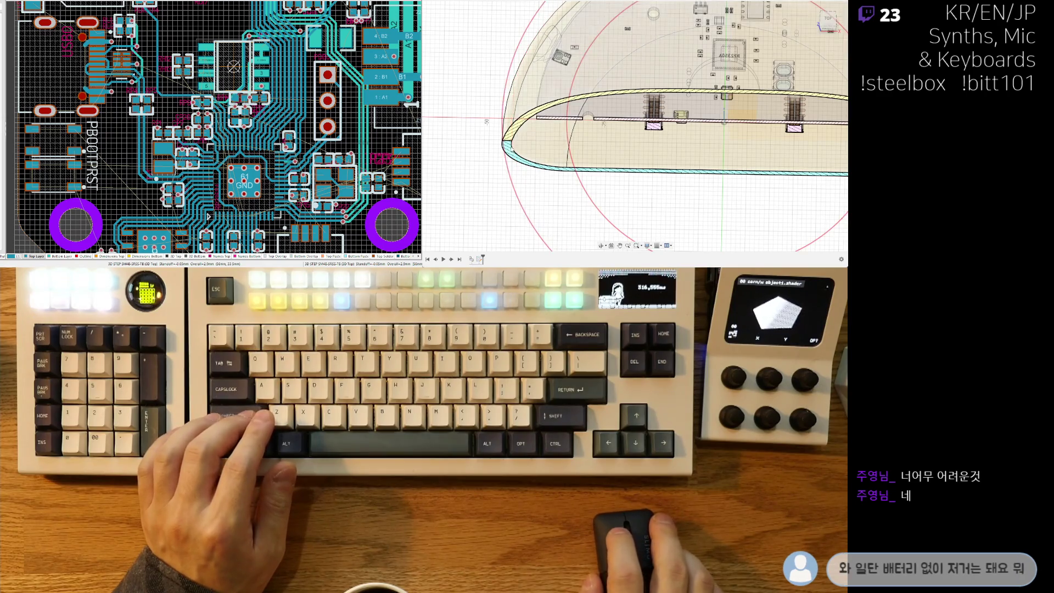
{"action": "scroll", "coordinate": [510, 136], "scroll_direction": "up", "scroll_amount": 4}
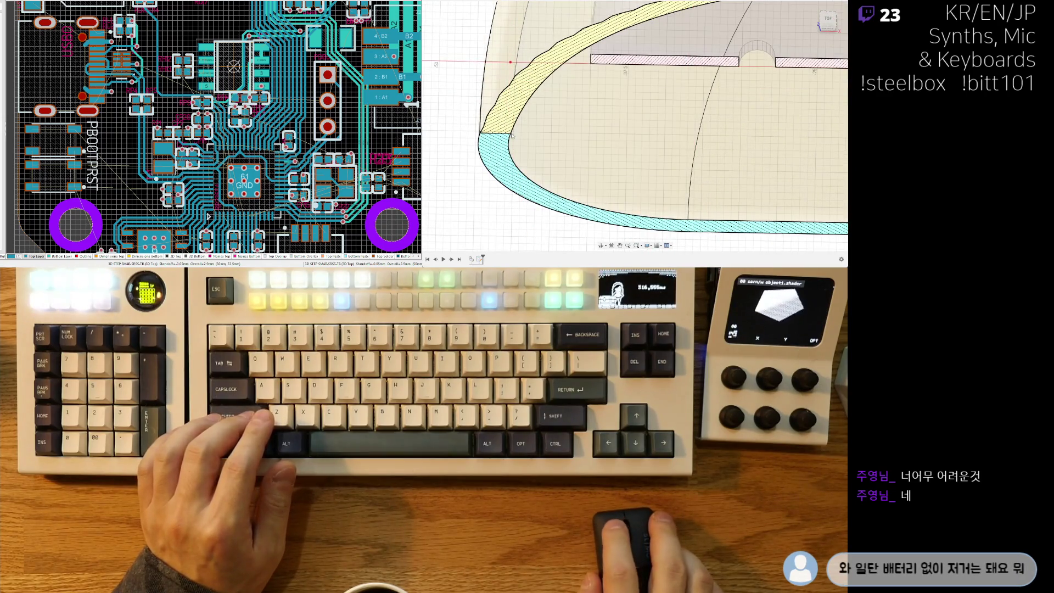
{"action": "scroll", "coordinate": [511, 135], "scroll_direction": "up", "scroll_amount": 3}
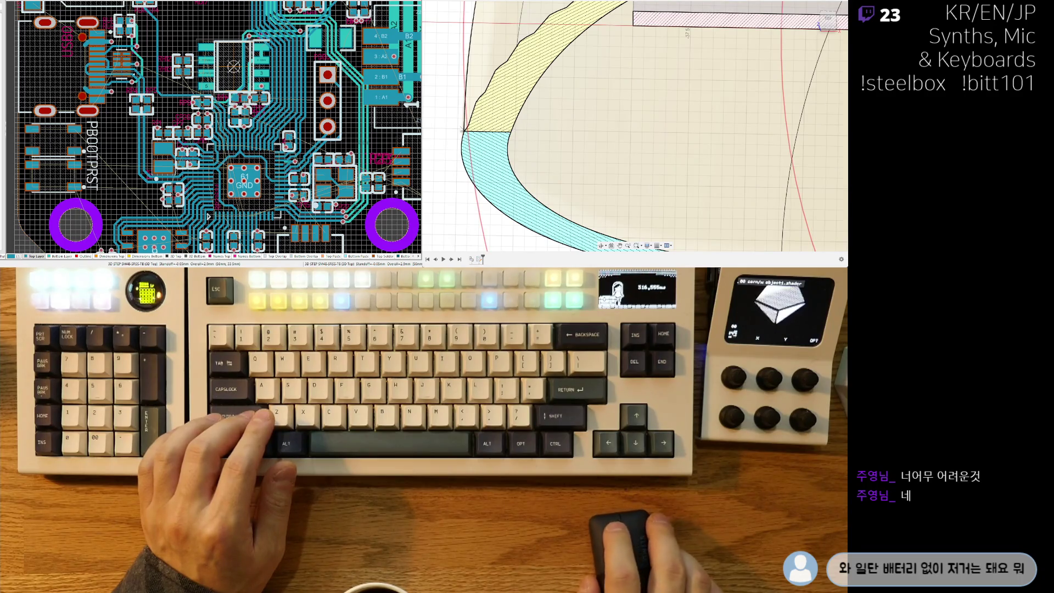
{"action": "scroll", "coordinate": [461, 130], "scroll_direction": "down", "scroll_amount": 5}
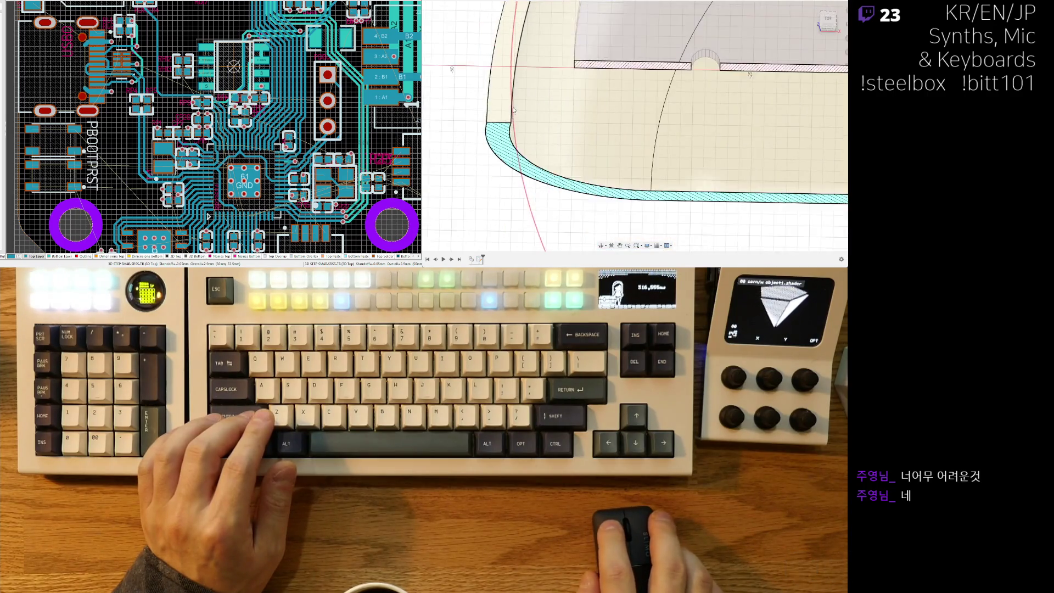
{"action": "left_click", "coordinate": [832, 23]}
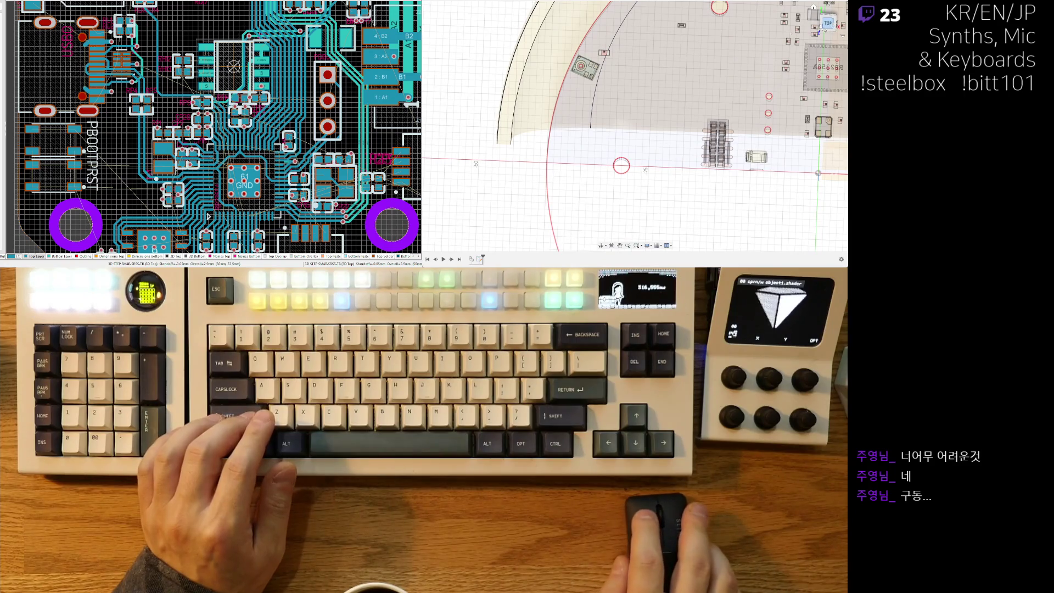
{"action": "scroll", "coordinate": [606, 162], "scroll_direction": "up", "scroll_amount": 5}
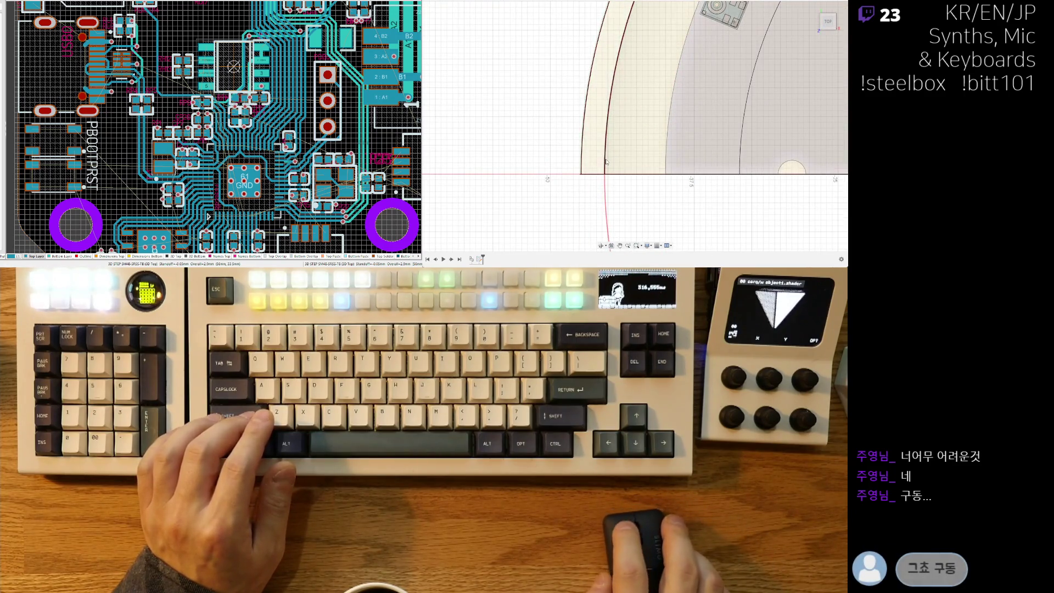
{"action": "scroll", "coordinate": [606, 161], "scroll_direction": "down", "scroll_amount": 3}
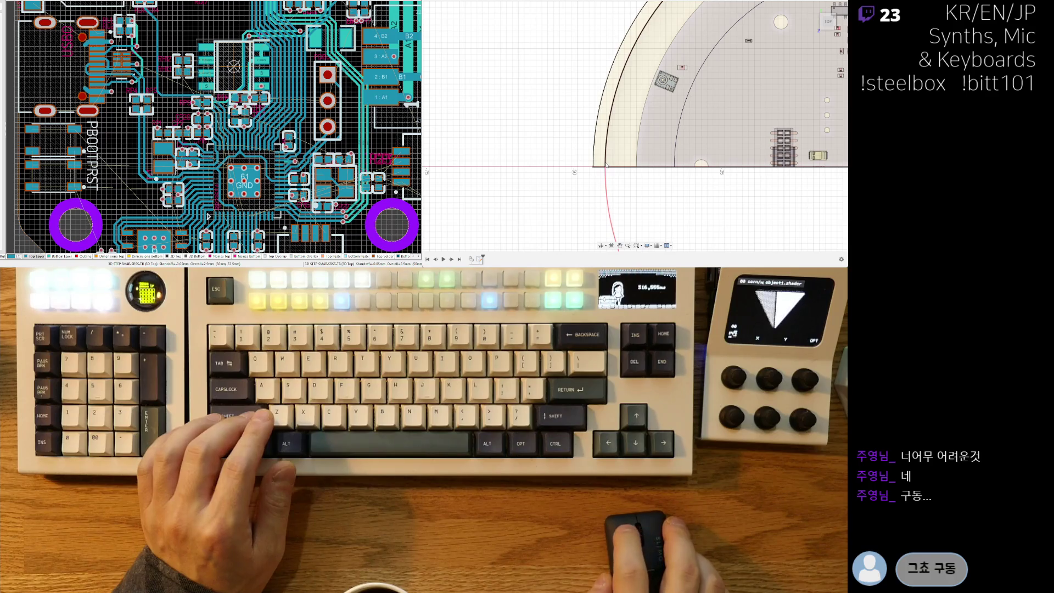
{"action": "scroll", "coordinate": [606, 164], "scroll_direction": "down", "scroll_amount": 5}
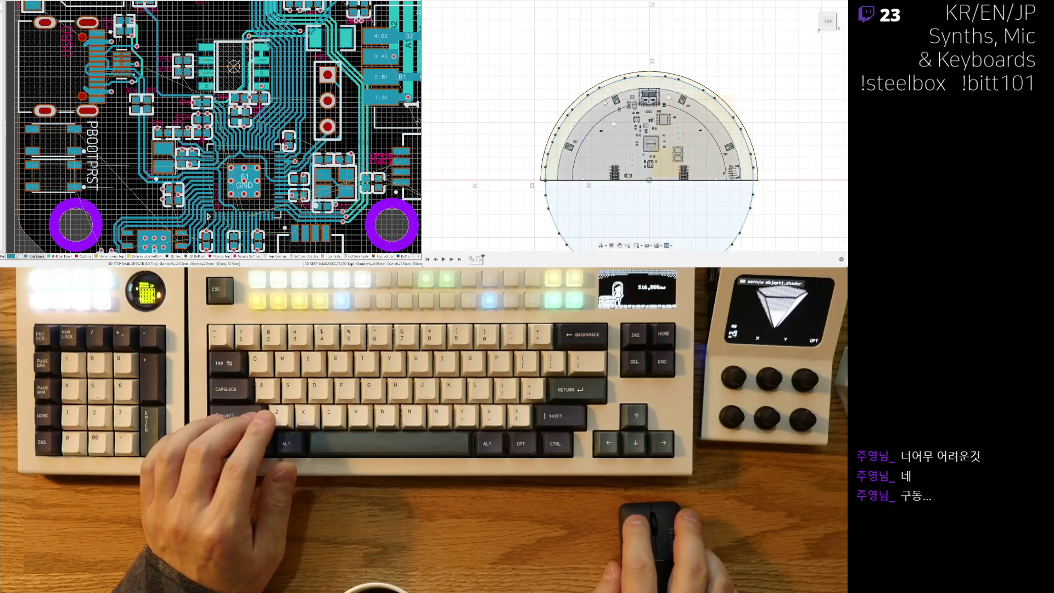
Zoom and centre the circular body, then select the sketched circle around the enclosure.
{"action": "scroll", "coordinate": [556, 141], "scroll_direction": "up", "scroll_amount": 3}
{"action": "scroll", "coordinate": [556, 142], "scroll_direction": "up", "scroll_amount": 2}
{"action": "scroll", "coordinate": [607, 156], "scroll_direction": "down", "scroll_amount": 6}
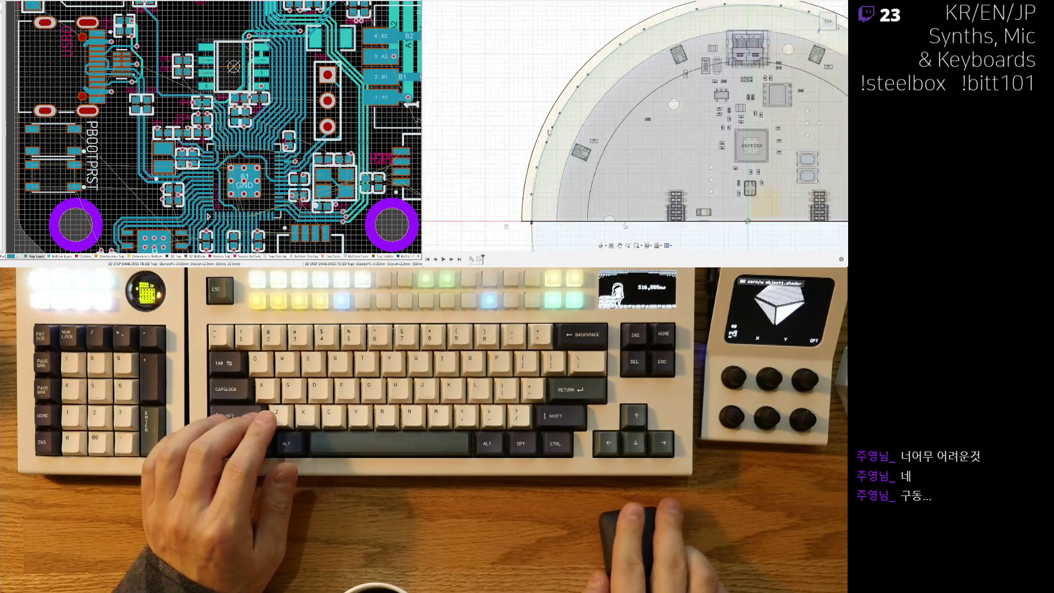
{"action": "middle_click_drag", "start_coordinate": [607, 156], "coordinate": [640, 184]}
{"action": "scroll", "coordinate": [639, 184], "scroll_direction": "up", "scroll_amount": 2}
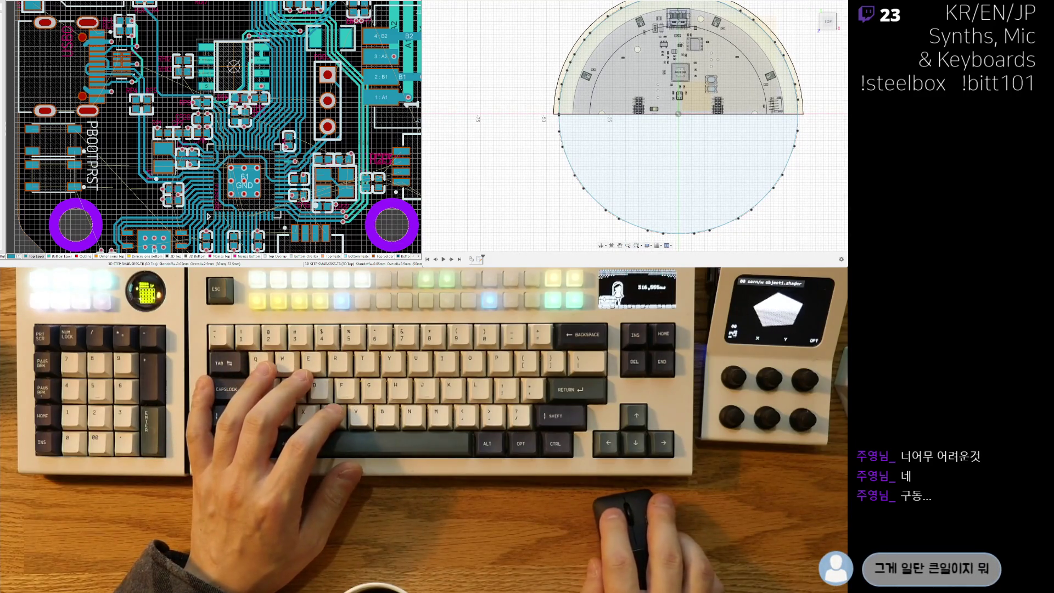
{"action": "scroll", "coordinate": [619, 95], "scroll_direction": "down", "scroll_amount": 3}
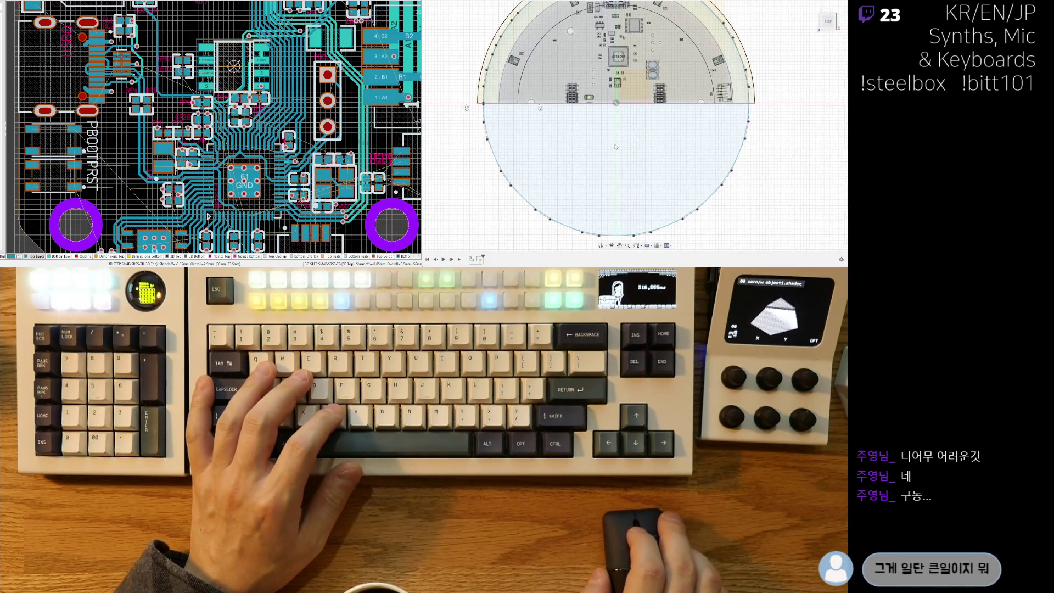
{"action": "scroll", "coordinate": [687, 114], "scroll_direction": "up", "scroll_amount": 2}
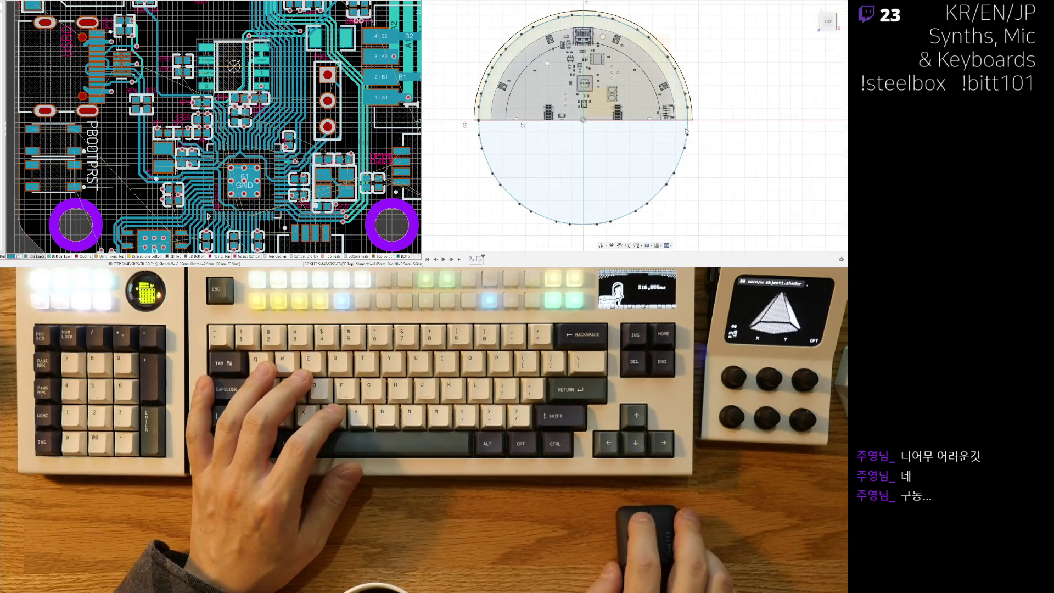
{"action": "left_click", "coordinate": [688, 127]}
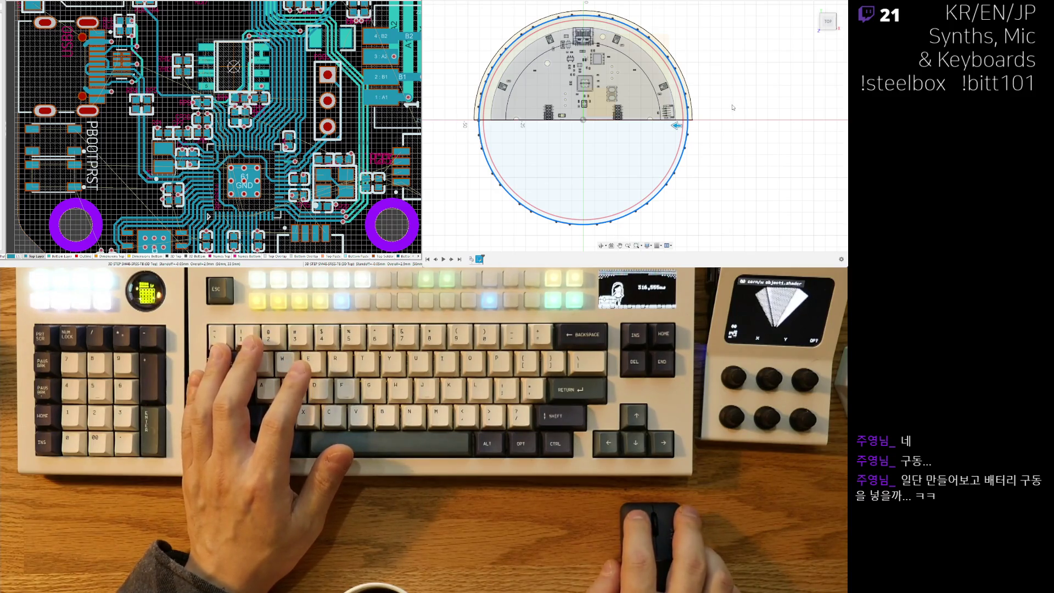
Orbit to a tilted top-down view and pick the circular profile face to extrude.
{"action": "mouse_move", "coordinate": [732, 107]}
{"action": "middle_mouse_down", "text": "shift"}
{"action": "mouse_move", "coordinate": [598, 178]}
{"action": "mouse_move", "coordinate": [825, 185]}
{"action": "mouse_move", "coordinate": [820, 137]}
{"action": "middle_mouse_up", "text": "shift"}
{"action": "scroll", "coordinate": [586, 151], "scroll_direction": "up", "scroll_amount": 5}
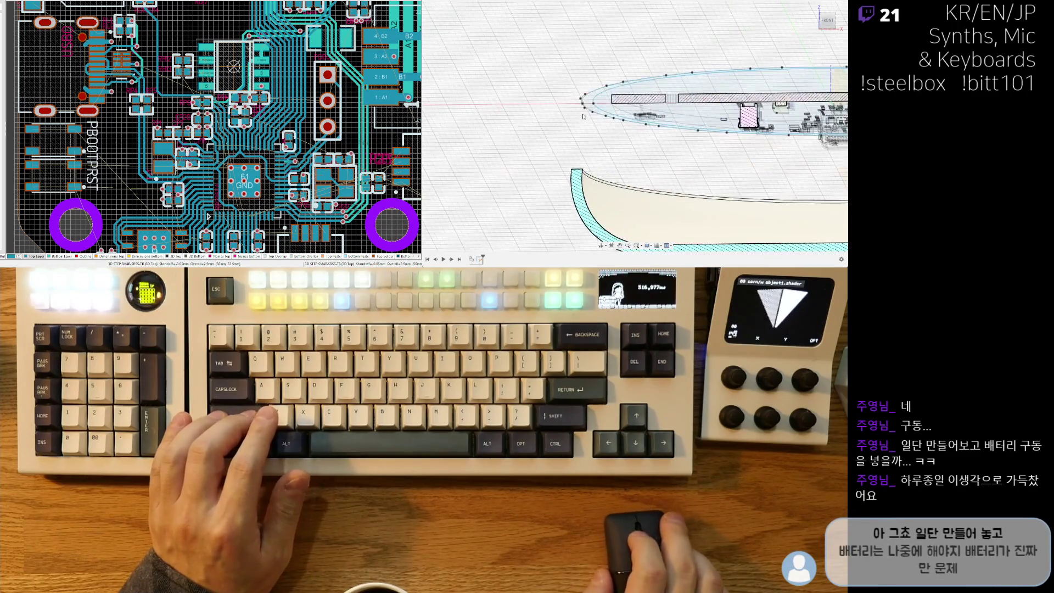
{"action": "middle_click_drag", "start_coordinate": [586, 151], "coordinate": [588, 185], "text": "shift"}
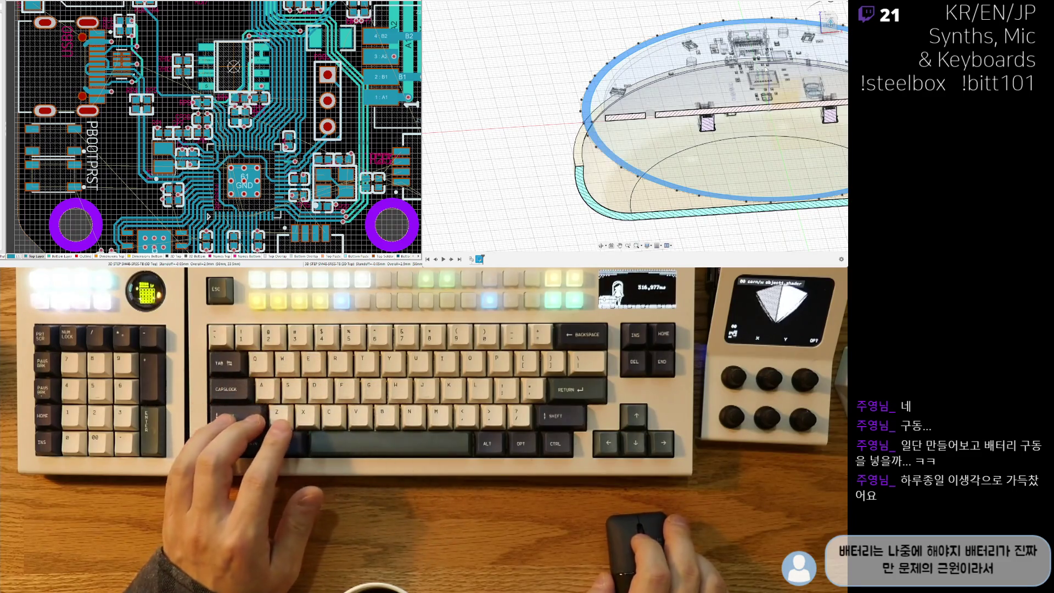
{"action": "middle_click_drag", "start_coordinate": [564, 175], "coordinate": [559, 162], "text": "shift"}
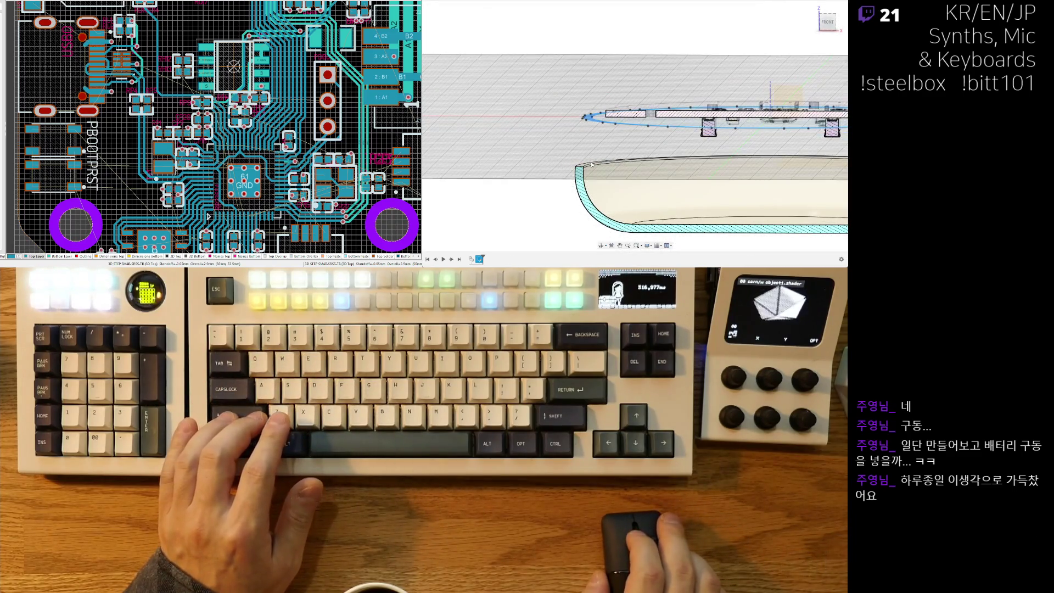
{"action": "middle_click_drag", "start_coordinate": [631, 130], "coordinate": [637, 159], "text": "shift"}
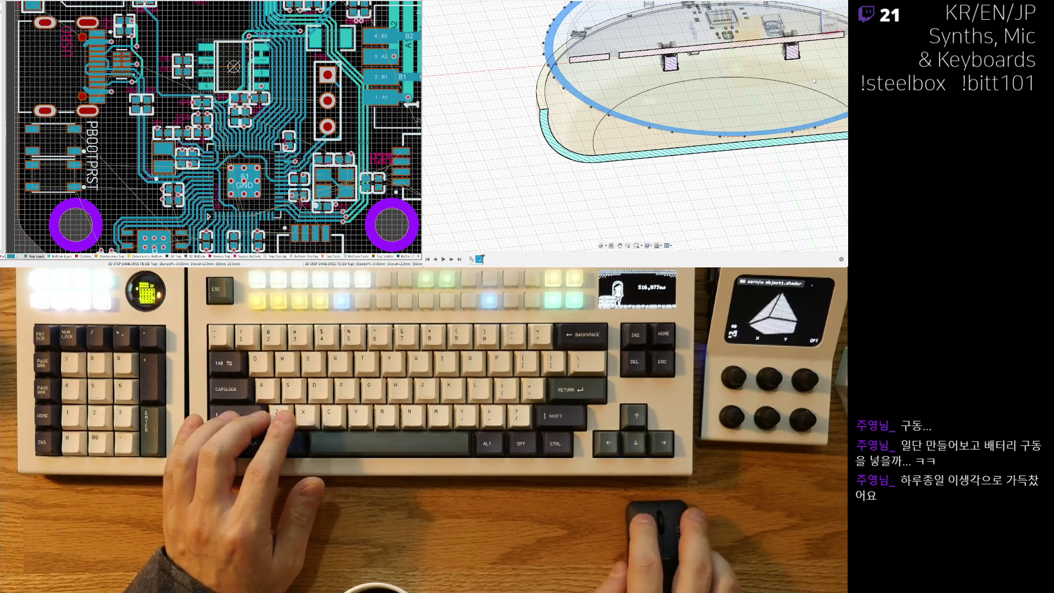
{"action": "left_click", "coordinate": [542, 103]}
Orbit to a side view and drag the extrusion down into the shell.
{"action": "middle_click_drag", "start_coordinate": [577, 186], "coordinate": [822, 77], "text": "shift"}
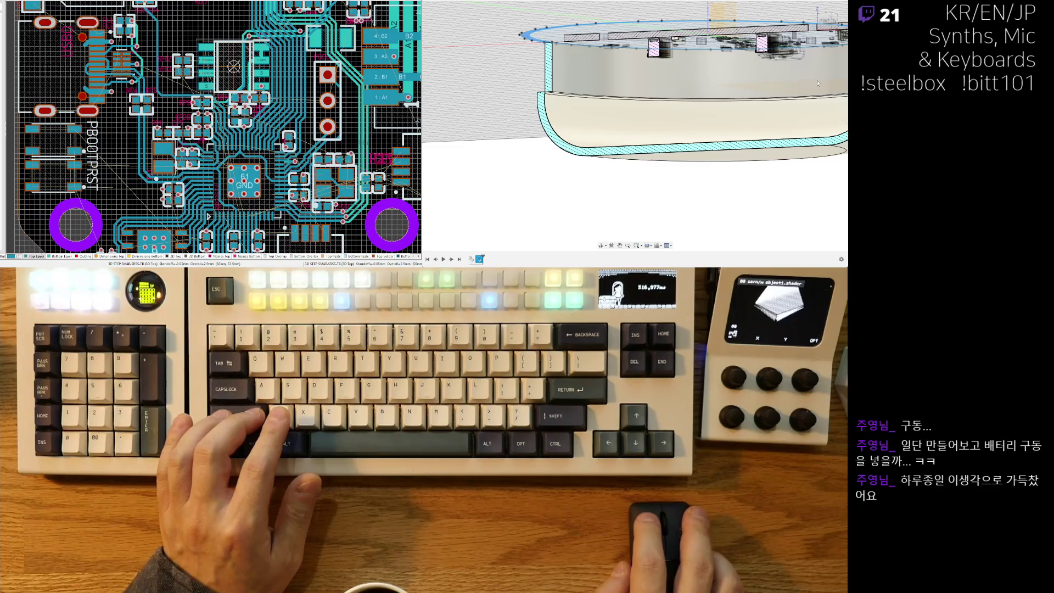
{"action": "middle_click_drag", "start_coordinate": [709, 111], "coordinate": [684, 106]}
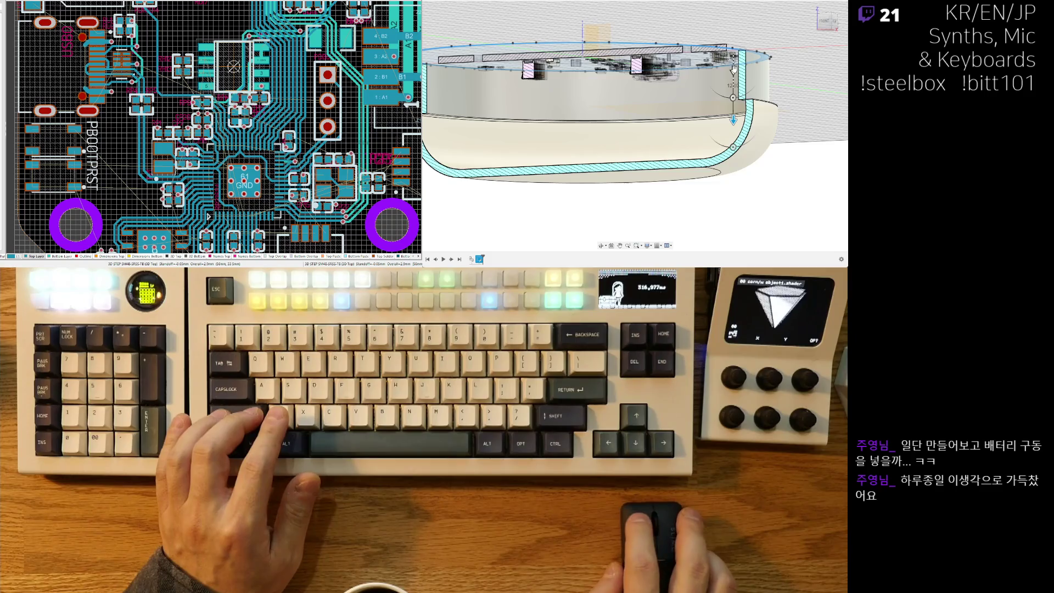
{"action": "mouse_move", "coordinate": [735, 85]}
{"action": "left_mouse_down"}
{"action": "mouse_move", "coordinate": [733, 149]}
{"action": "mouse_move", "coordinate": [733, 132]}
{"action": "left_mouse_up"}
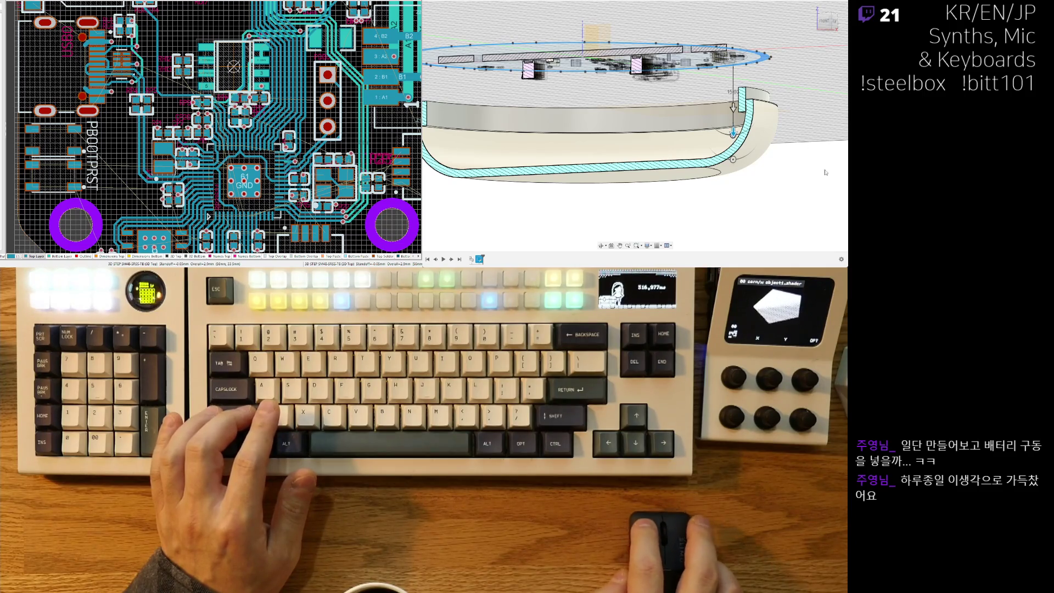
{"action": "scroll", "coordinate": [734, 199], "scroll_direction": "down", "scroll_amount": 3}
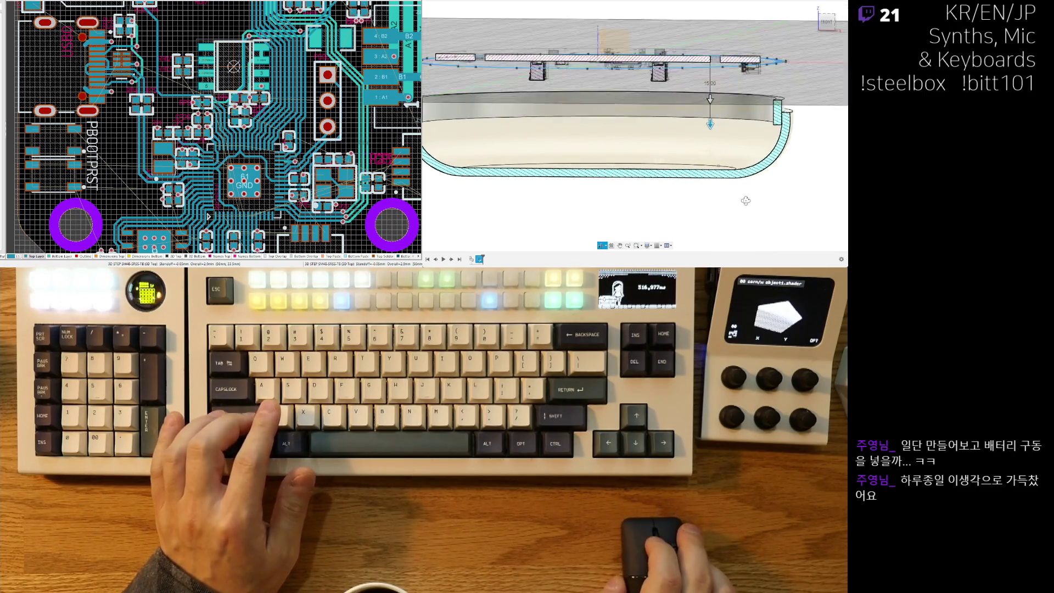
{"action": "left_click", "coordinate": [828, 22]}
{"action": "mouse_move", "coordinate": [640, 256]}
{"action": "middle_mouse_down"}
{"action": "mouse_move", "coordinate": [640, 201]}
{"action": "mouse_move", "coordinate": [601, 194]}
{"action": "mouse_move", "coordinate": [596, 113]}
{"action": "middle_mouse_up"}
{"action": "scroll", "coordinate": [601, 195], "scroll_direction": "up", "scroll_amount": 3}
{"action": "scroll", "coordinate": [602, 173], "scroll_direction": "up", "scroll_amount": 3}
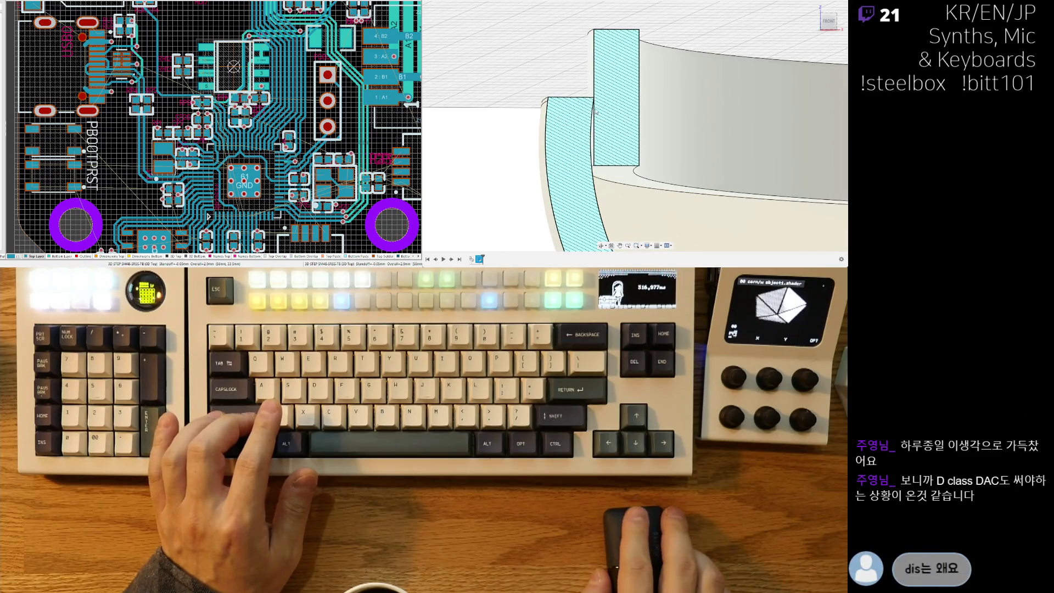
{"action": "middle_click_drag", "start_coordinate": [593, 127], "coordinate": [592, 178], "text": "shift"}
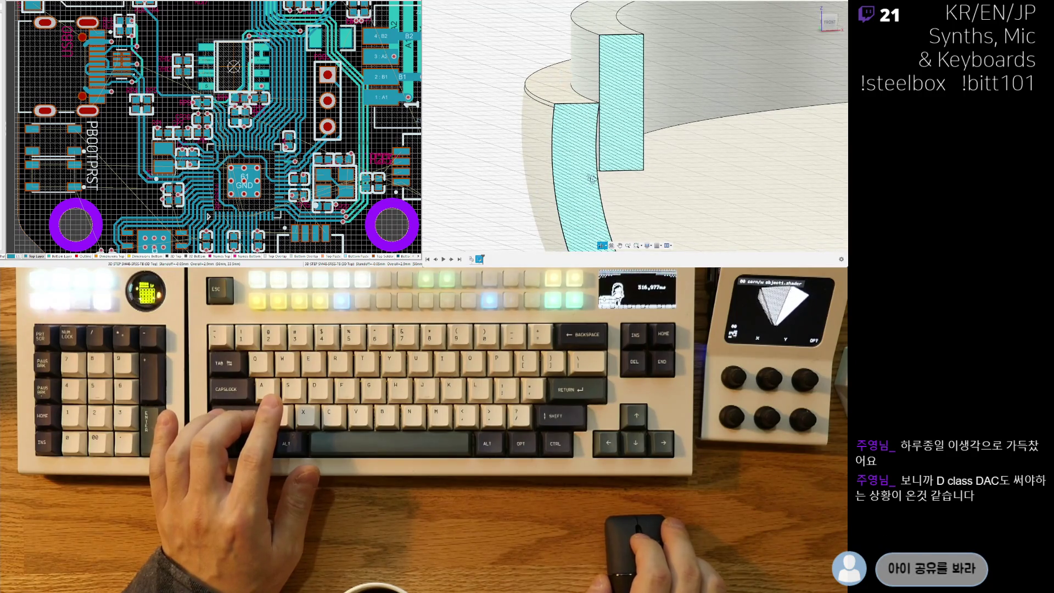
{"action": "scroll", "coordinate": [594, 169], "scroll_direction": "down", "scroll_amount": 3}
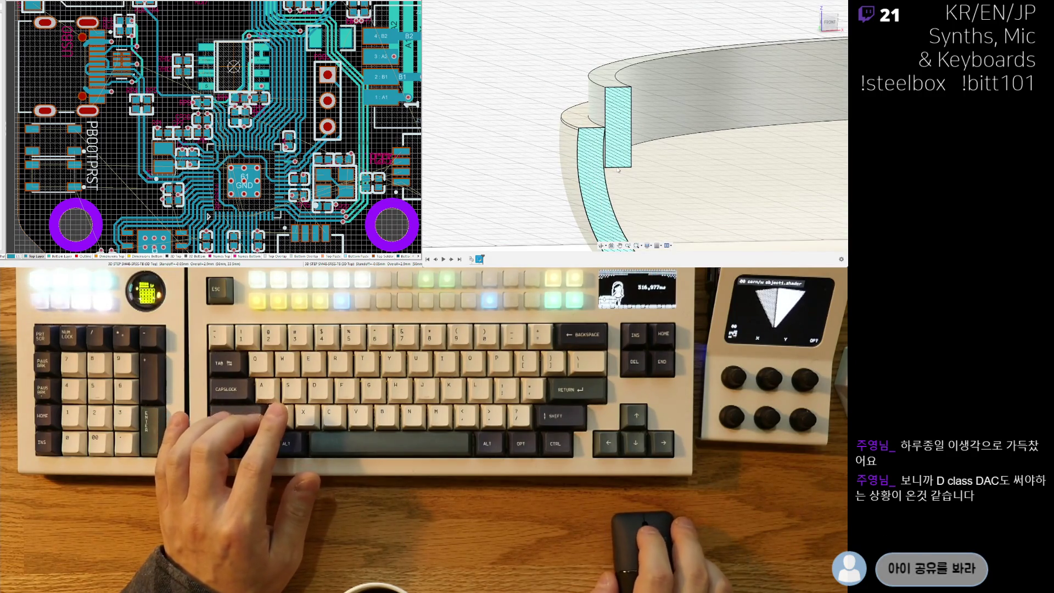
{"action": "scroll", "coordinate": [617, 171], "scroll_direction": "down", "scroll_amount": 3}
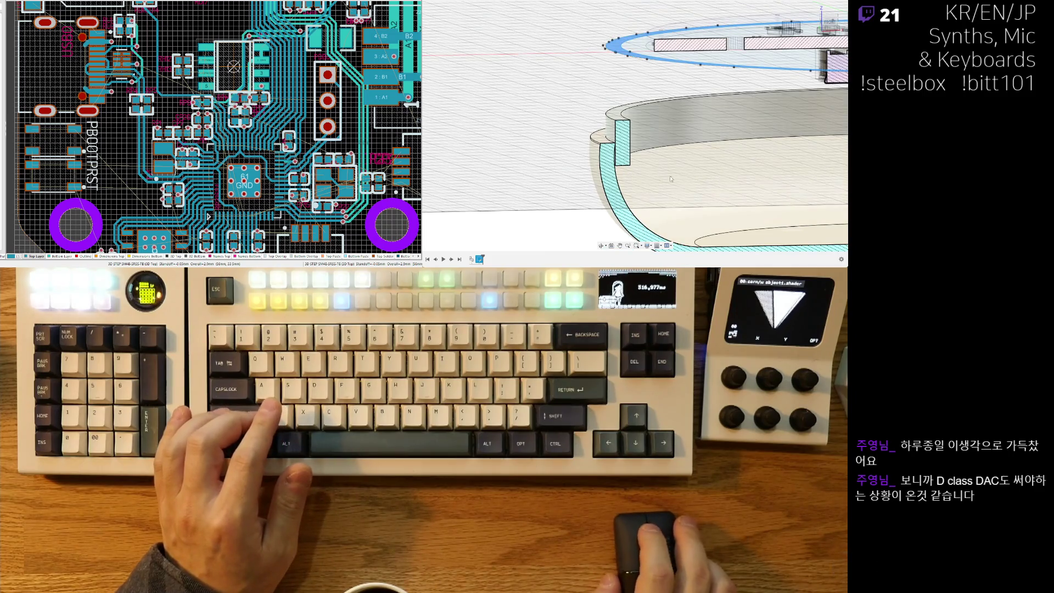
{"action": "middle_click_drag", "start_coordinate": [671, 179], "coordinate": [586, 175], "text": "shift"}
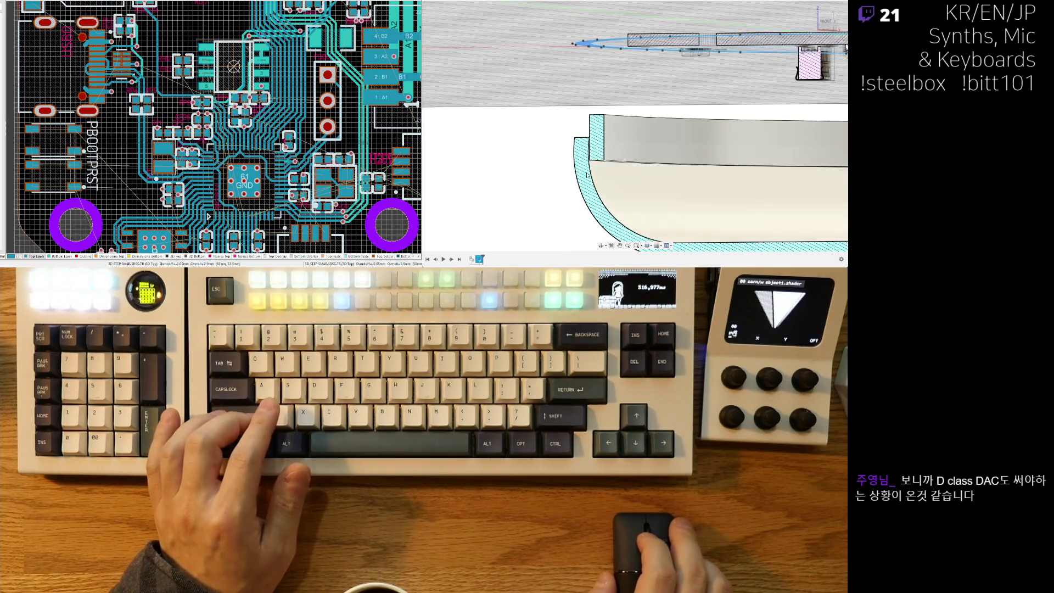
{"action": "scroll", "coordinate": [587, 175], "scroll_direction": "up", "scroll_amount": 2}
{"action": "scroll", "coordinate": [628, 174], "scroll_direction": "up", "scroll_amount": 3}
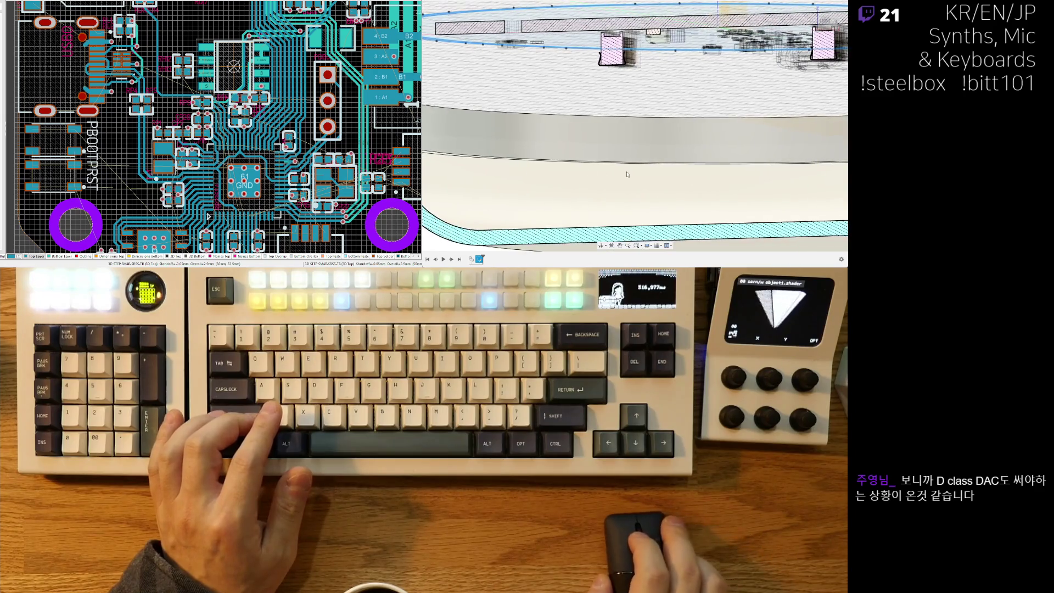
{"action": "scroll", "coordinate": [627, 175], "scroll_direction": "down", "scroll_amount": 4}
Drag the inner wall's extrude arrow until its depth settles at 14.00 mm.
{"action": "middle_click_drag", "start_coordinate": [720, 167], "coordinate": [653, 236], "text": "shift"}
{"action": "middle_click_drag", "start_coordinate": [695, 137], "coordinate": [664, 161], "text": "shift"}
{"action": "left_click_drag", "start_coordinate": [506, 155], "coordinate": [508, 152]}
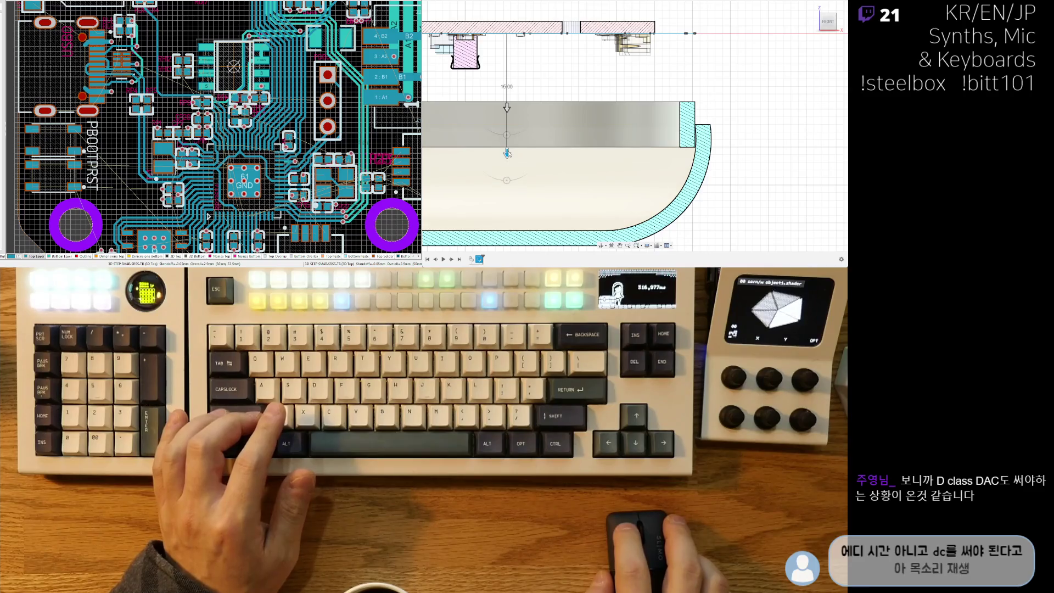
{"action": "middle_click_drag", "start_coordinate": [508, 154], "coordinate": [536, 151]}
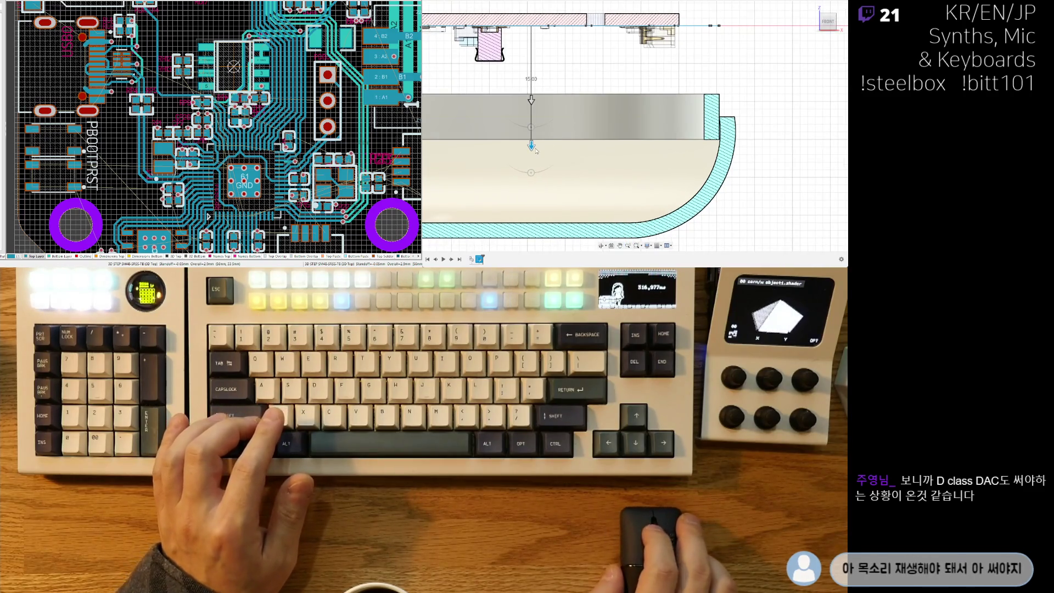
{"action": "left_click_drag", "start_coordinate": [537, 135], "coordinate": [538, 131]}
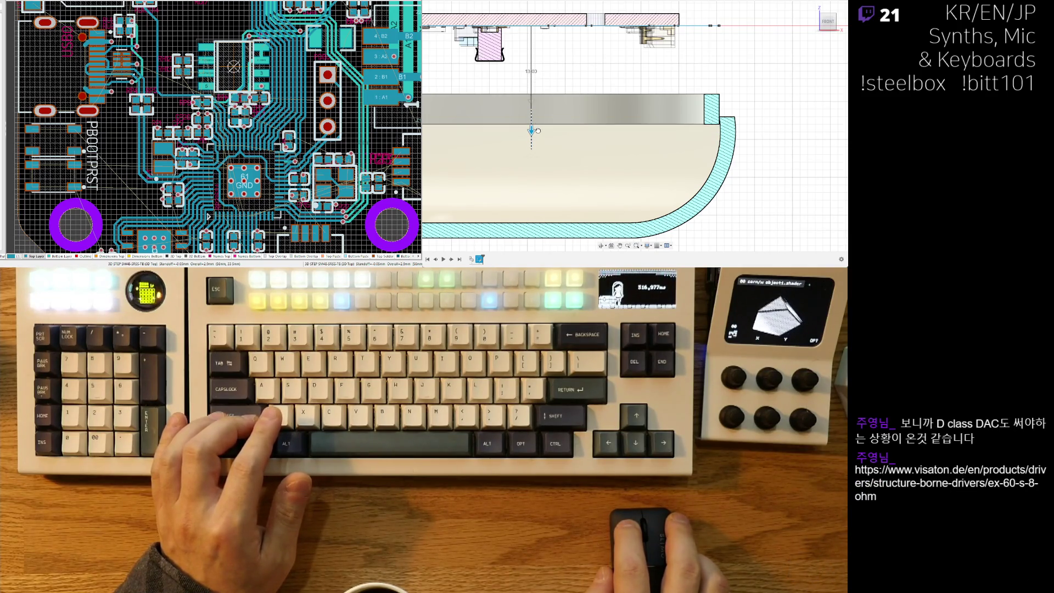
{"action": "left_click_drag", "start_coordinate": [538, 136], "coordinate": [536, 145]}
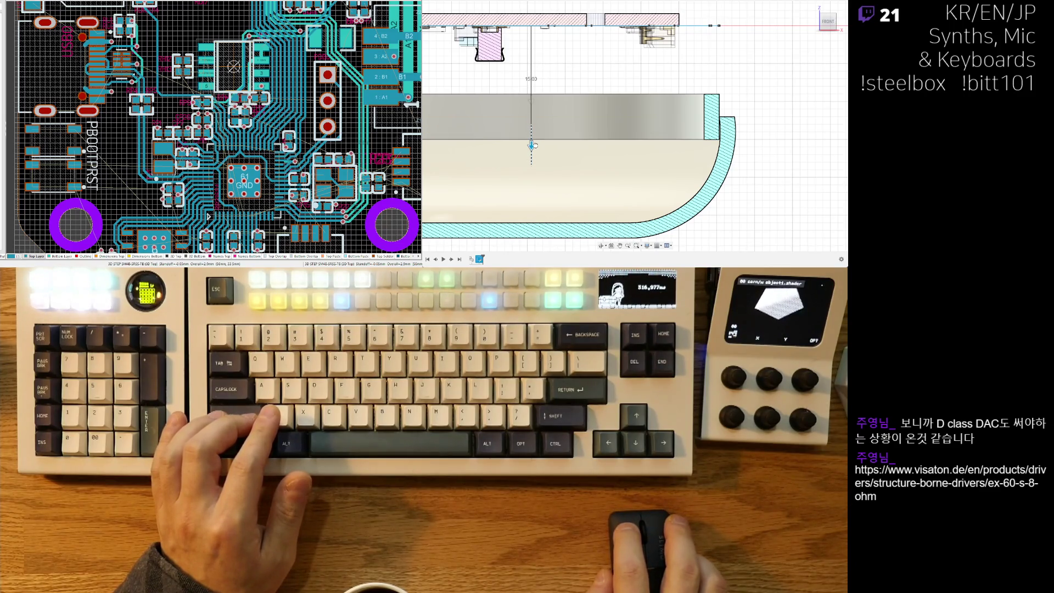
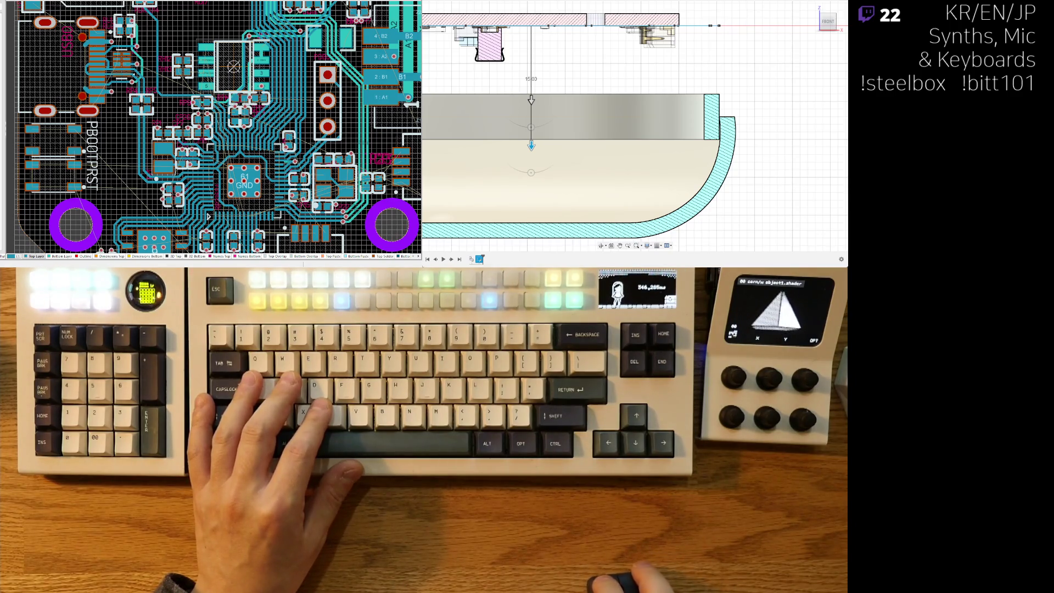
Orbit into a tilted 3D view from below and zoom in on the hatched stepped lip joint.
{"action": "scroll", "coordinate": [693, 165], "scroll_direction": "down", "scroll_amount": 2}
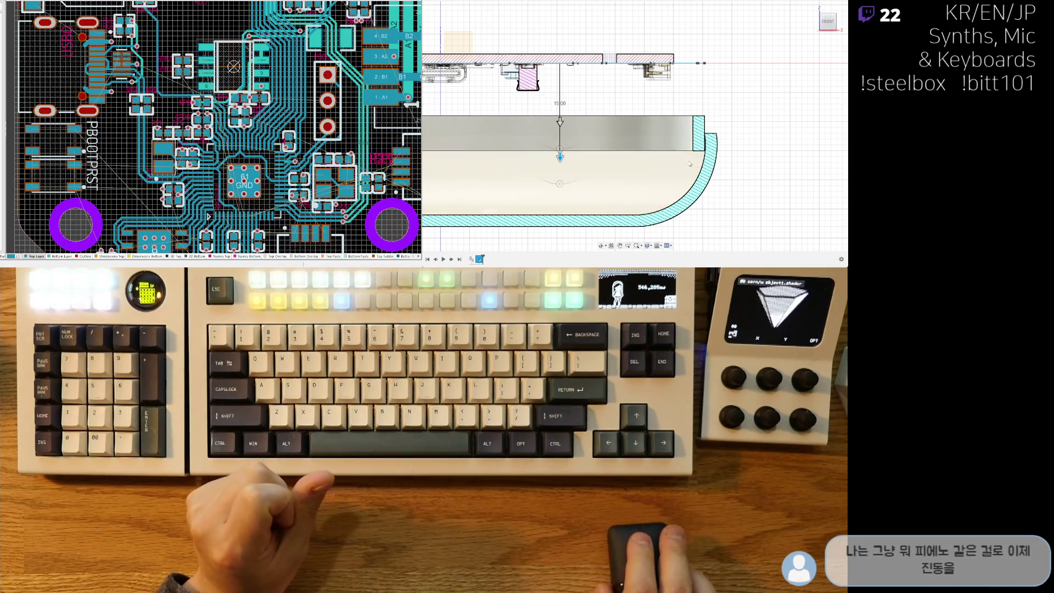
{"action": "scroll", "coordinate": [723, 144], "scroll_direction": "up", "scroll_amount": 2}
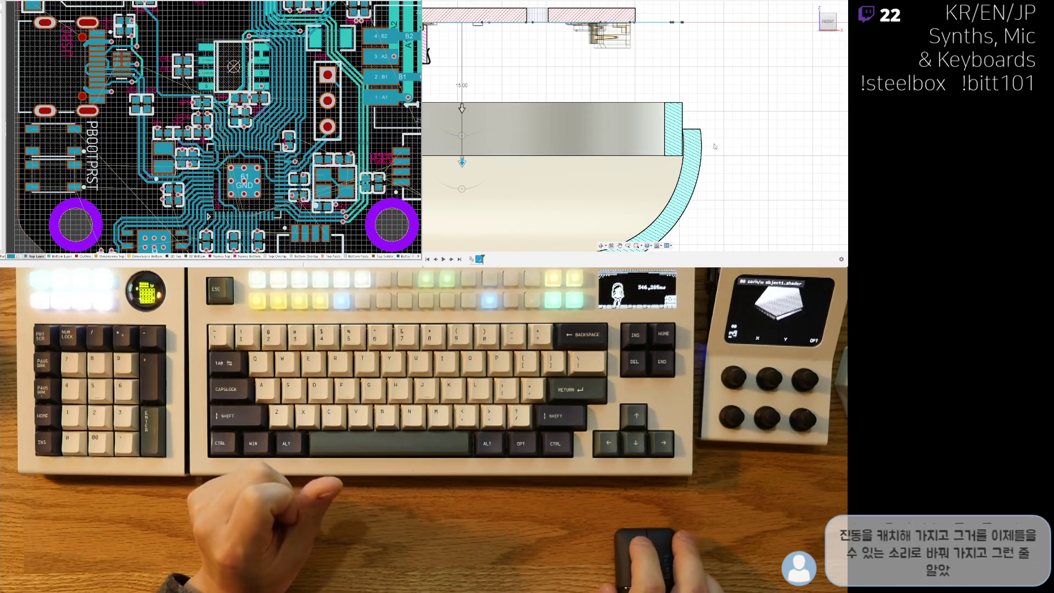
{"action": "mouse_move", "coordinate": [727, 141]}
{"action": "middle_mouse_down", "text": "shift"}
{"action": "mouse_move", "coordinate": [627, 173]}
{"action": "mouse_move", "coordinate": [742, 161]}
{"action": "middle_mouse_up", "text": "shift"}
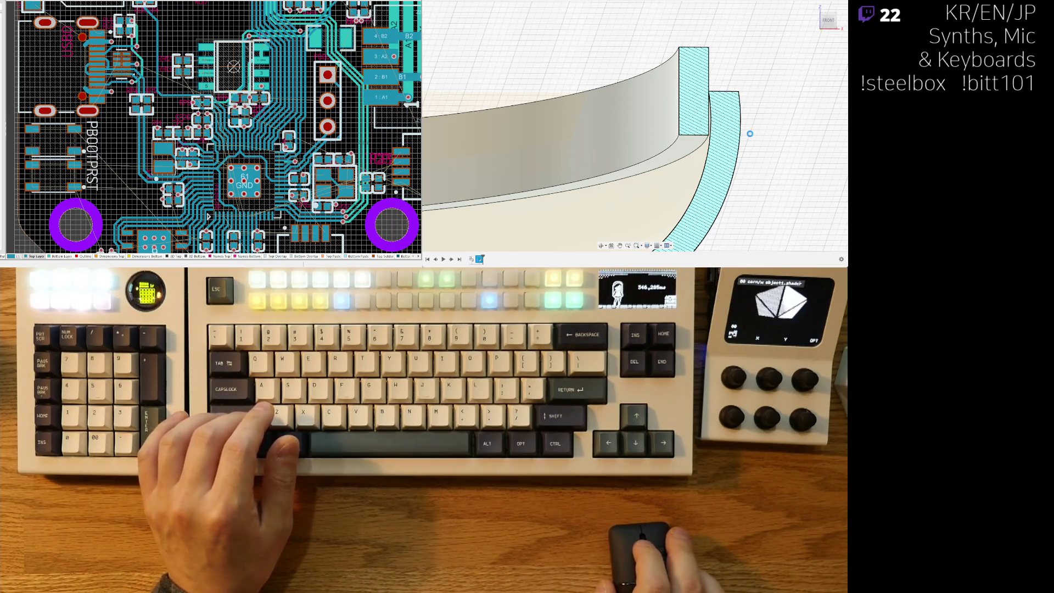
{"action": "middle_click_drag", "start_coordinate": [745, 131], "coordinate": [725, 133], "text": "shift"}
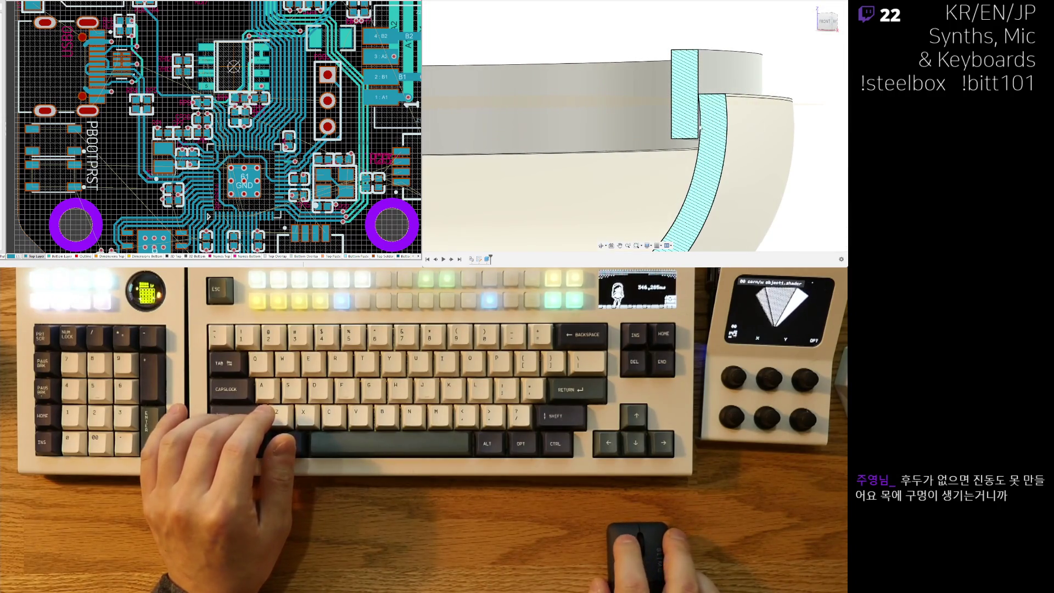
{"action": "scroll", "coordinate": [704, 132], "scroll_direction": "up", "scroll_amount": 3}
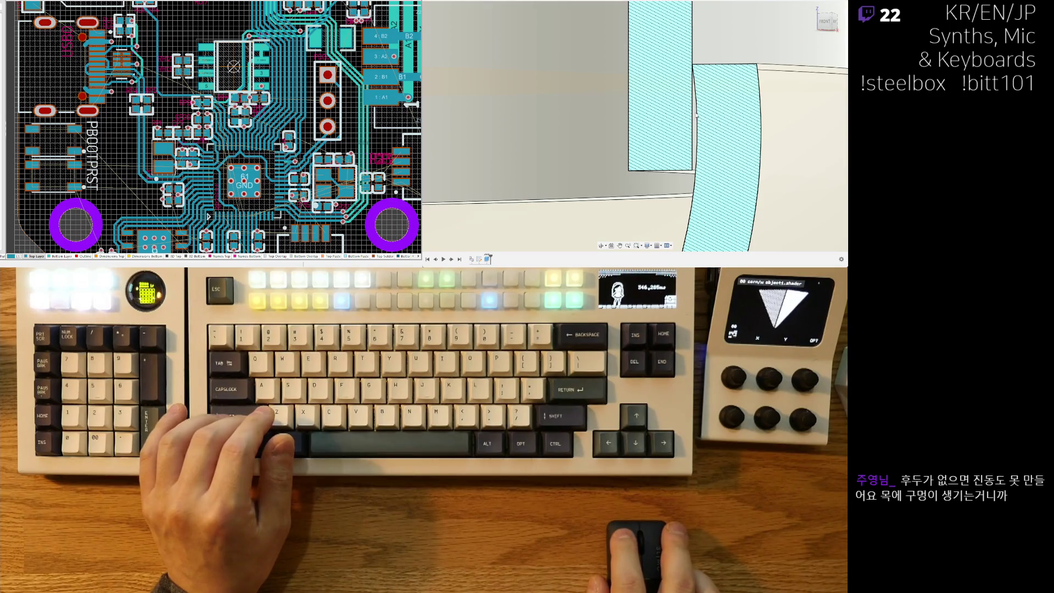
{"action": "scroll", "coordinate": [696, 115], "scroll_direction": "down", "scroll_amount": 3}
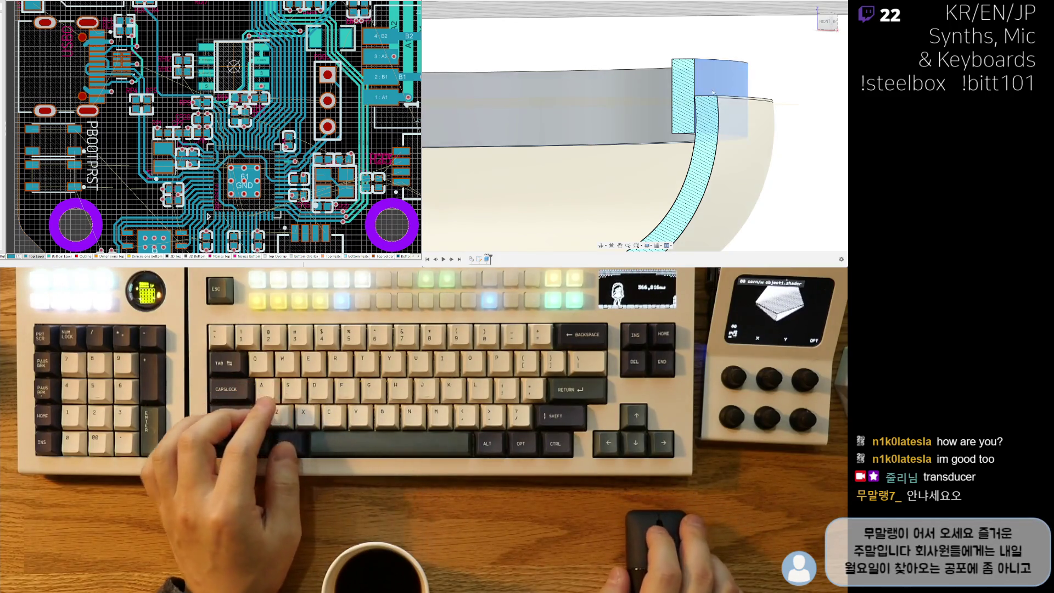
Zoom in along the rim, clear the selection, and select the narrow ledge face at the inner wall's base.
{"action": "middle_click_drag", "start_coordinate": [737, 146], "coordinate": [813, 178], "text": "shift"}
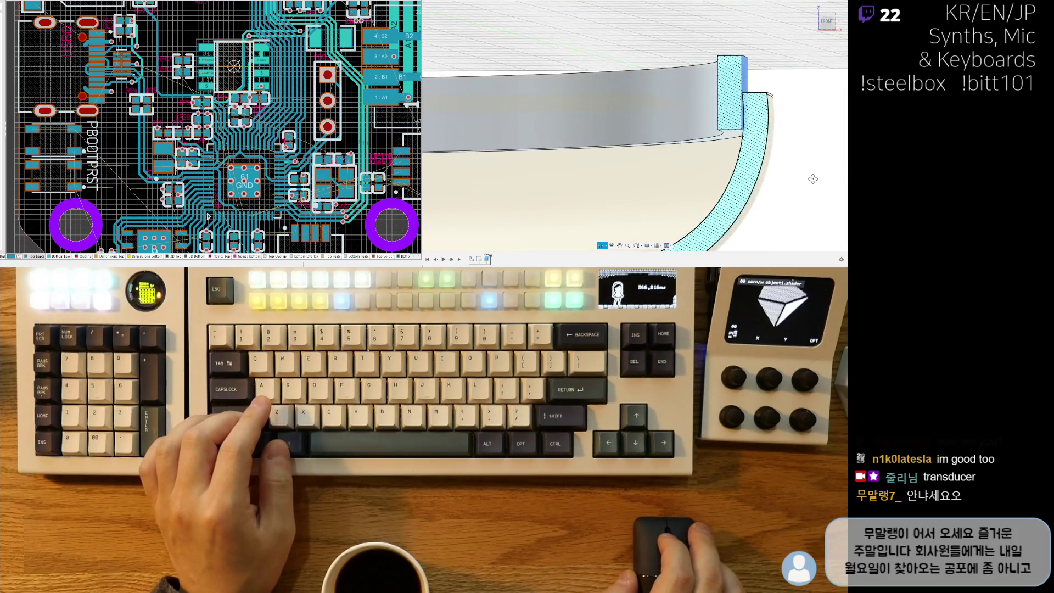
{"action": "scroll", "coordinate": [792, 156], "scroll_direction": "up", "scroll_amount": 3}
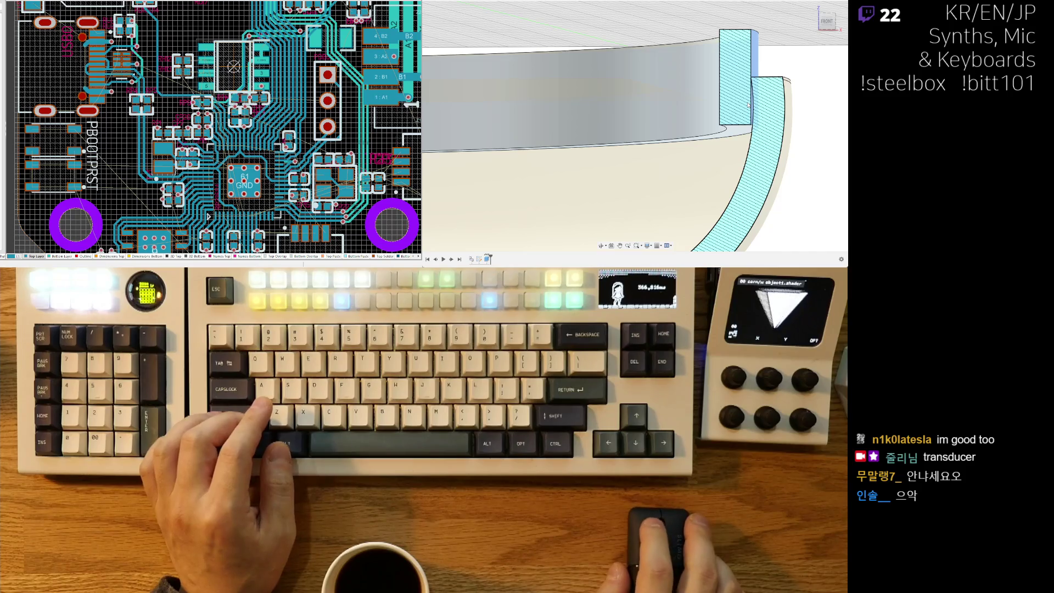
{"action": "scroll", "coordinate": [748, 104], "scroll_direction": "up", "scroll_amount": 4}
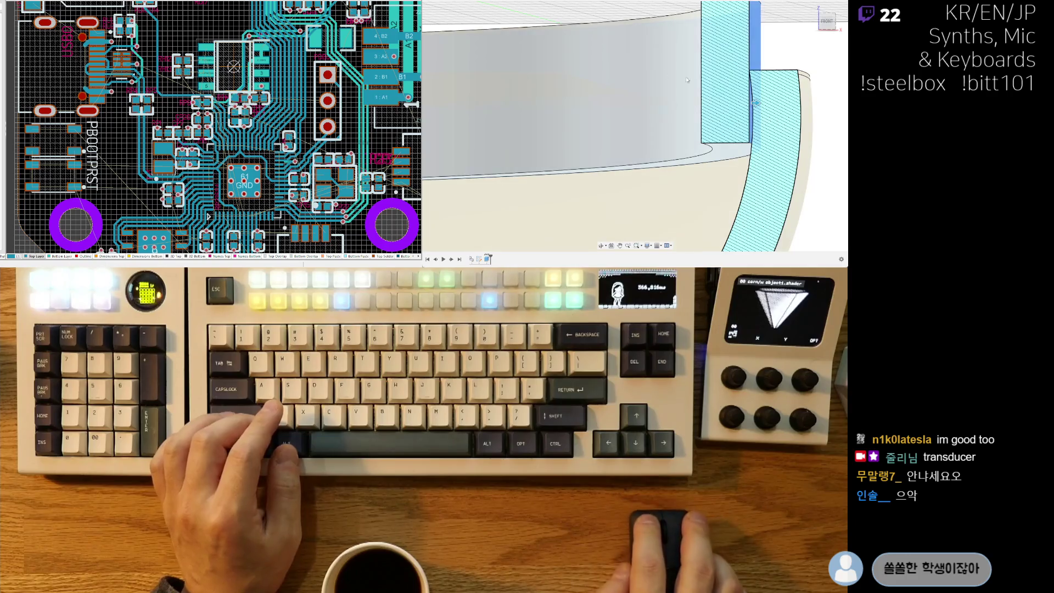
{"action": "key", "text": "Escape"}
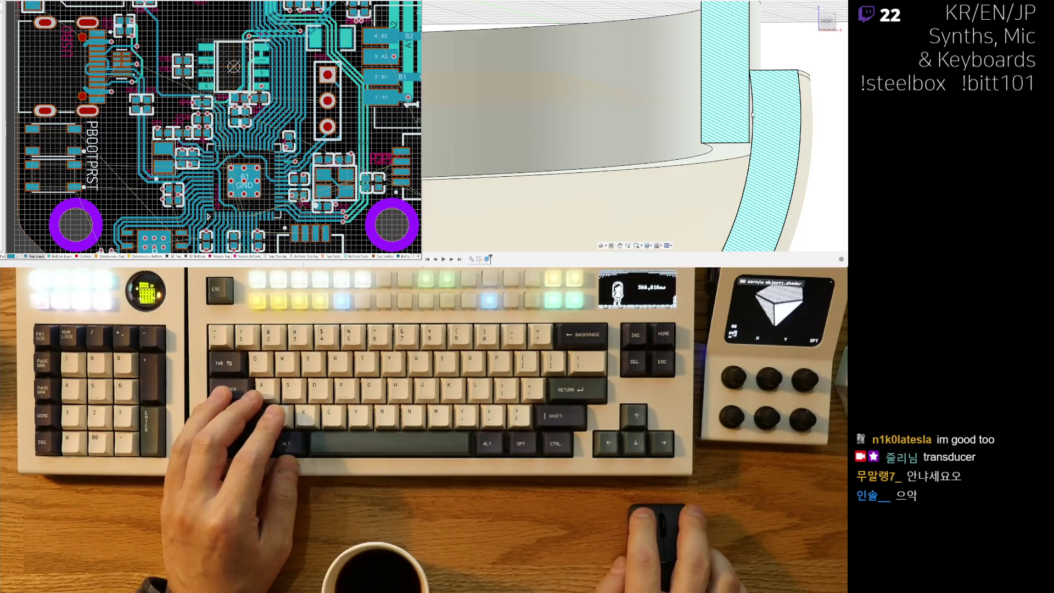
{"action": "left_click", "coordinate": [753, 149]}
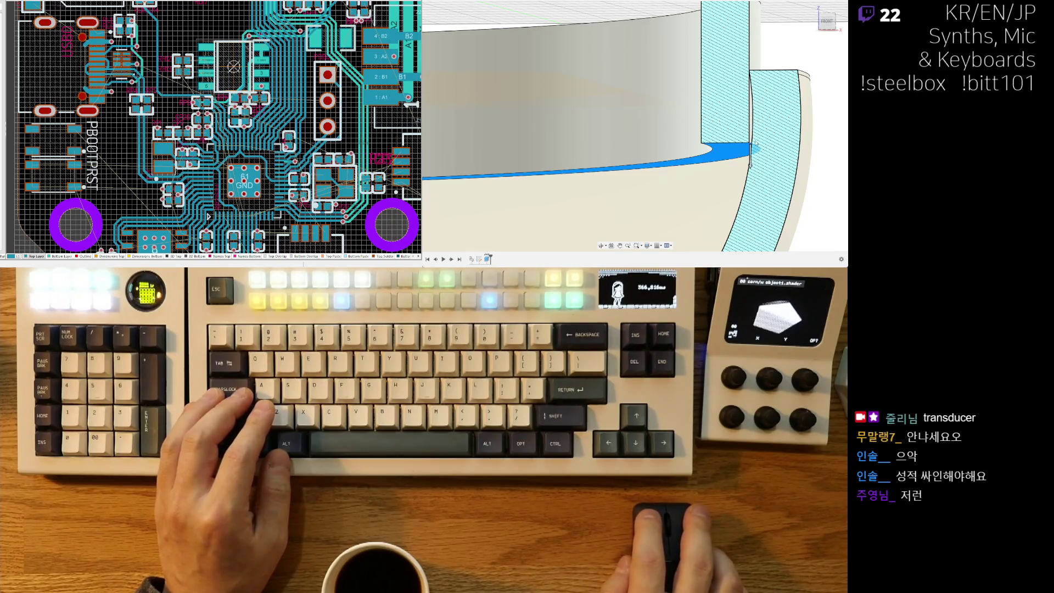
Add the thin vertical lip face to the ledge selection, then inspect the curved case wall at an angle.
{"action": "middle_click_drag", "start_coordinate": [740, 131], "coordinate": [686, 125]}
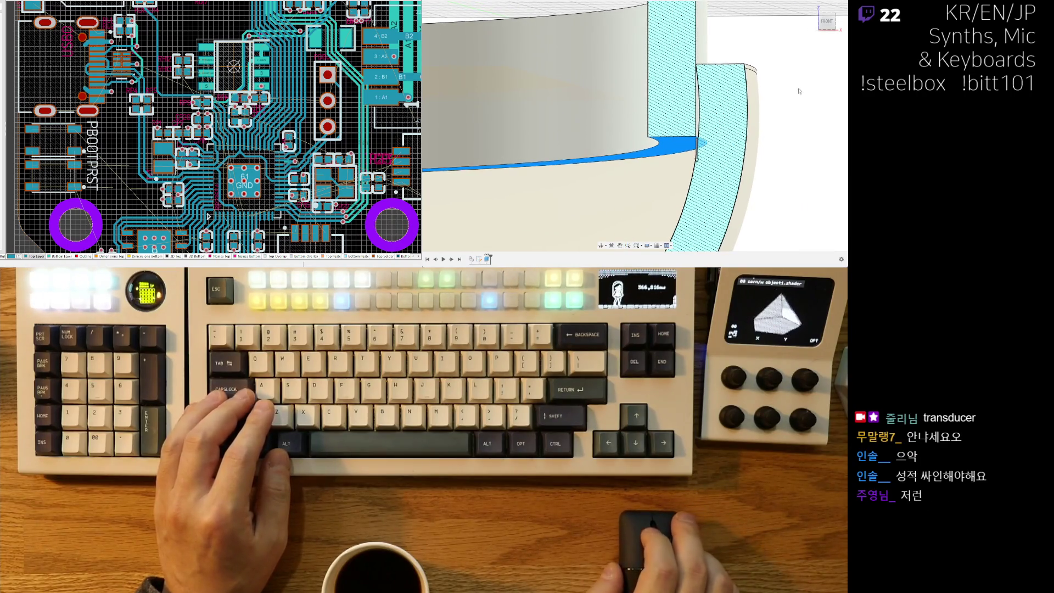
{"action": "left_click", "coordinate": [696, 158]}
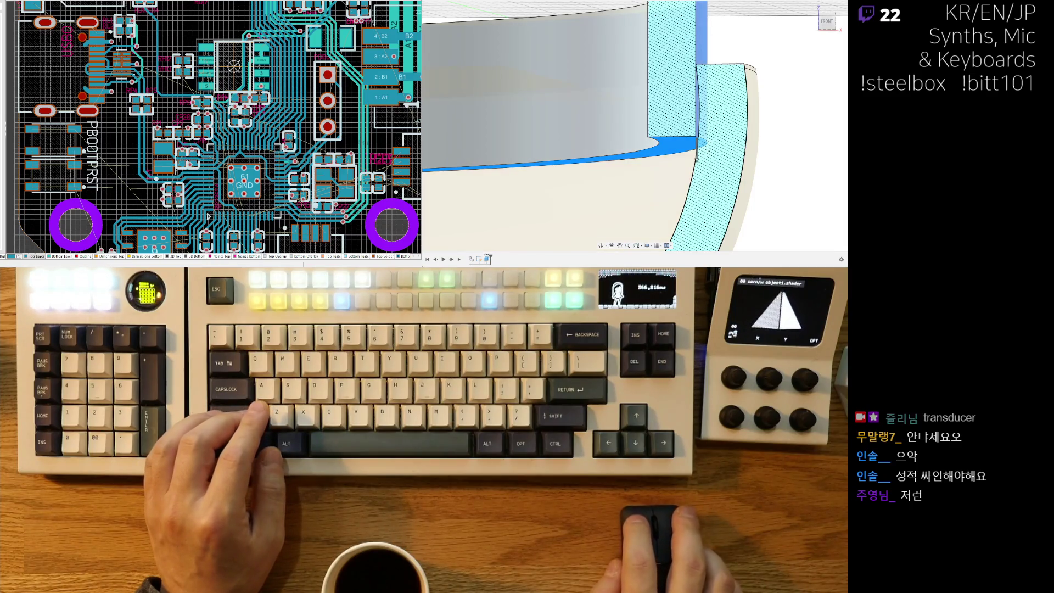
{"action": "scroll", "coordinate": [696, 158], "scroll_direction": "down", "scroll_amount": 5}
{"action": "middle_click_drag", "start_coordinate": [696, 158], "coordinate": [656, 175]}
{"action": "scroll", "coordinate": [811, 139], "scroll_direction": "up", "scroll_amount": 5}
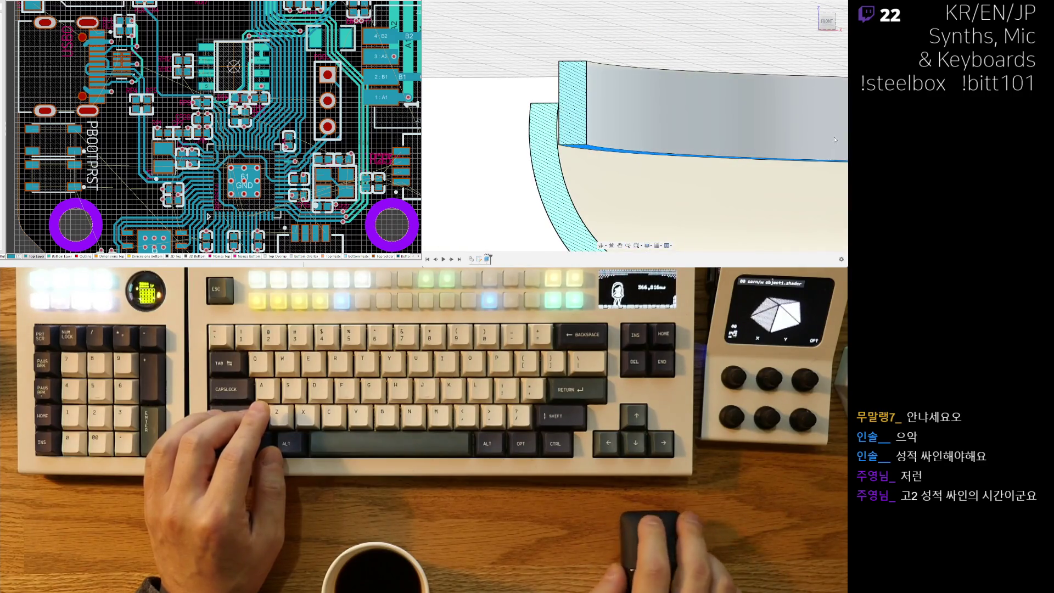
{"action": "mouse_move", "coordinate": [811, 139]}
{"action": "middle_mouse_down", "text": "shift"}
{"action": "mouse_move", "coordinate": [666, 176]}
{"action": "mouse_move", "coordinate": [750, 125]}
{"action": "mouse_move", "coordinate": [731, 132]}
{"action": "middle_mouse_up", "text": "shift"}
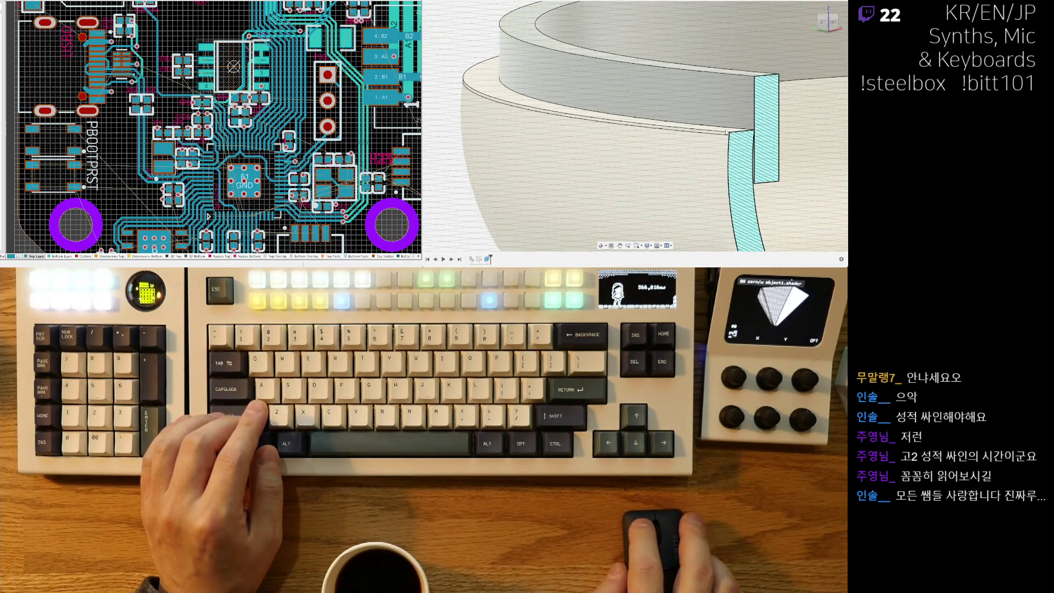
Snap to a near-front view, then orbit and zoom to centre the cut bowl rim in the section.
{"action": "scroll", "coordinate": [724, 131], "scroll_direction": "down", "scroll_amount": 3}
{"action": "scroll", "coordinate": [632, 118], "scroll_direction": "down", "scroll_amount": 2}
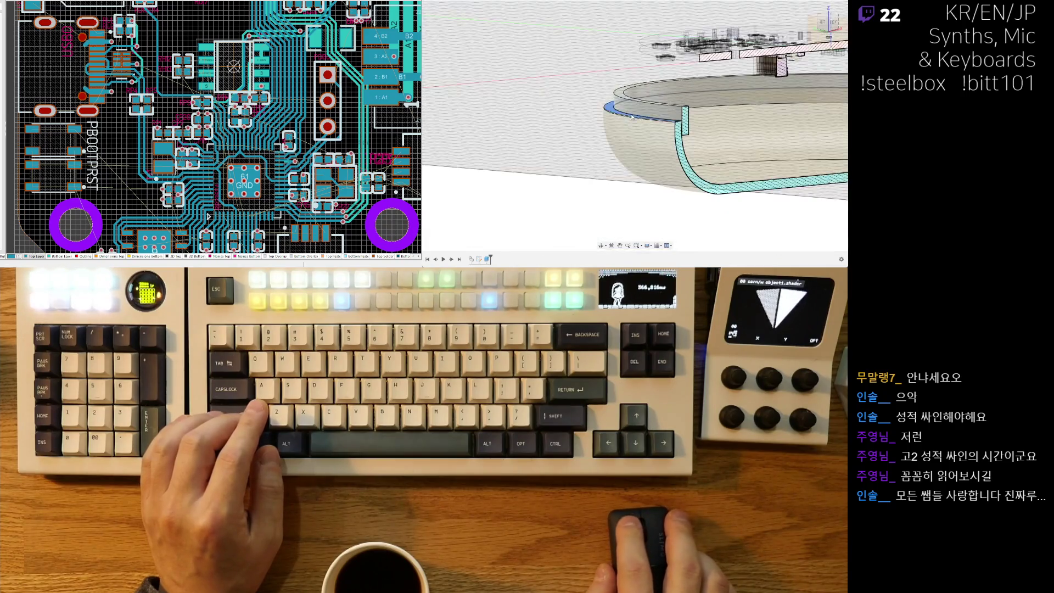
{"action": "left_click", "coordinate": [829, 21]}
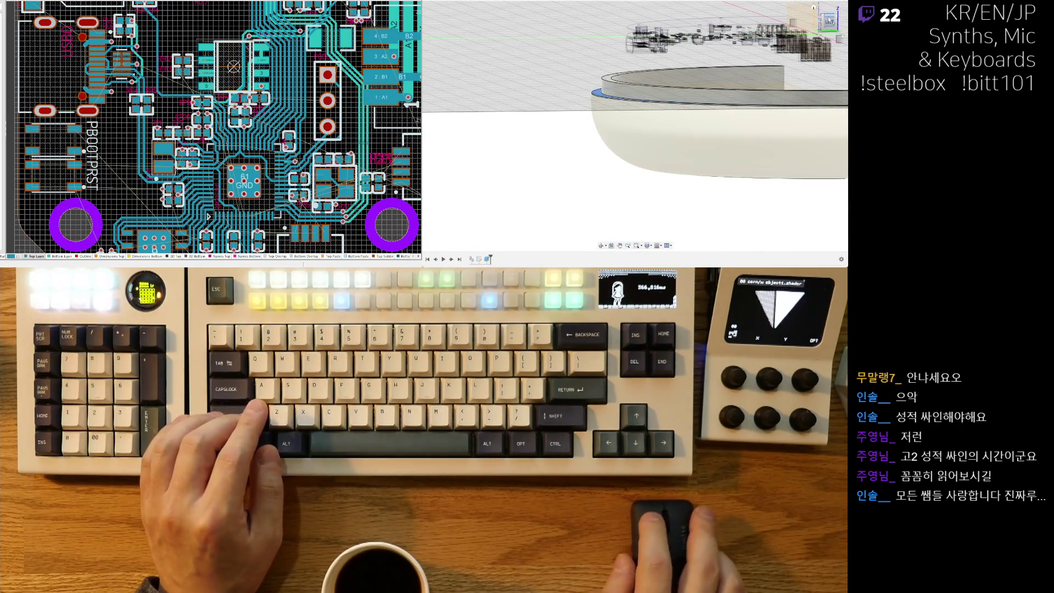
{"action": "mouse_move", "coordinate": [702, 105]}
{"action": "middle_mouse_down", "text": "shift"}
{"action": "mouse_move", "coordinate": [706, 138]}
{"action": "mouse_move", "coordinate": [615, 123]}
{"action": "middle_mouse_up", "text": "shift"}
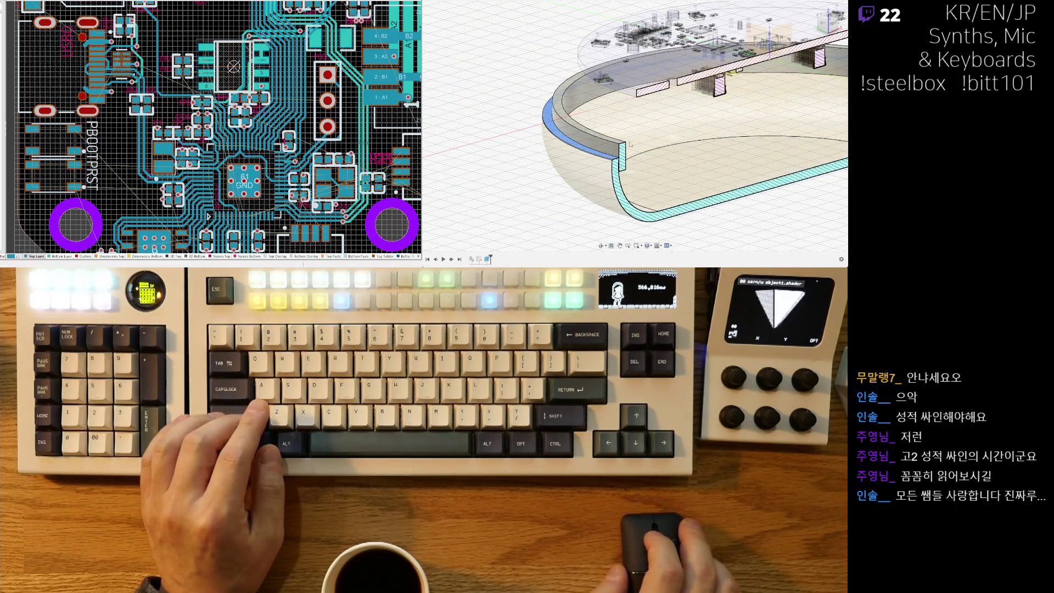
{"action": "scroll", "coordinate": [615, 123], "scroll_direction": "up", "scroll_amount": 2}
{"action": "scroll", "coordinate": [615, 123], "scroll_direction": "up", "scroll_amount": 5}
{"action": "middle_click_drag", "start_coordinate": [615, 123], "coordinate": [633, 51]}
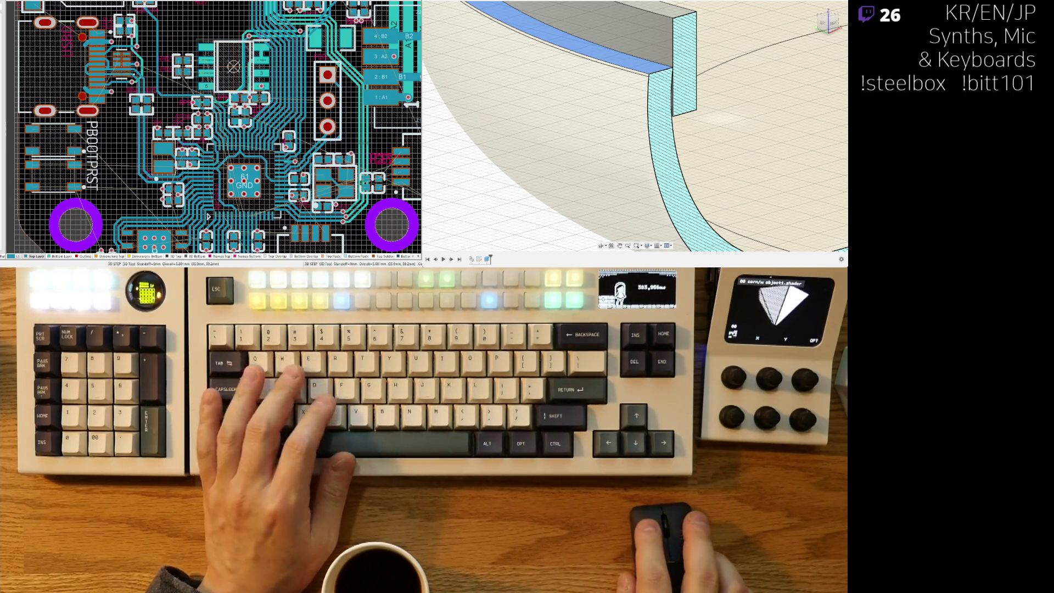
Drag the fillet size on the curved shell wall to preview a rounded corner.
{"action": "scroll", "coordinate": [615, 147], "scroll_direction": "down", "scroll_amount": 3}
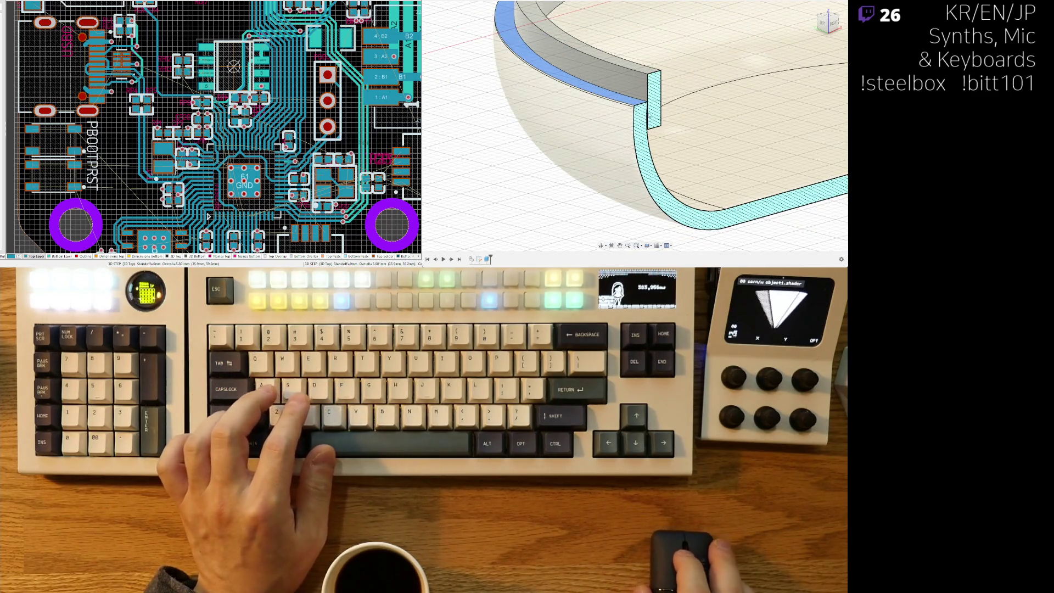
{"action": "scroll", "coordinate": [649, 110], "scroll_direction": "up", "scroll_amount": 5}
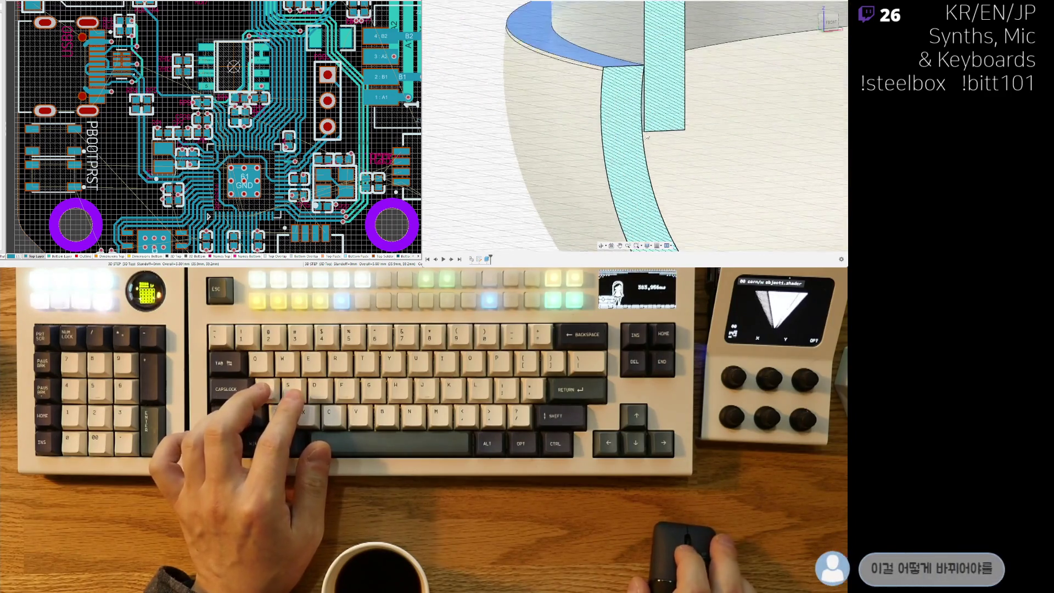
{"action": "scroll", "coordinate": [644, 132], "scroll_direction": "up", "scroll_amount": 3}
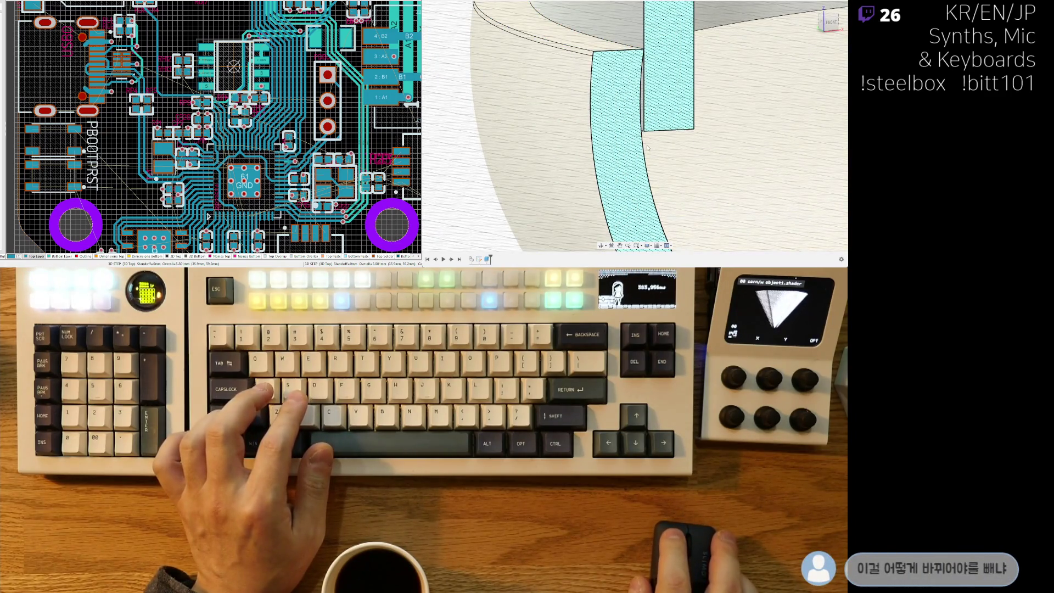
{"action": "scroll", "coordinate": [643, 136], "scroll_direction": "down", "scroll_amount": 5}
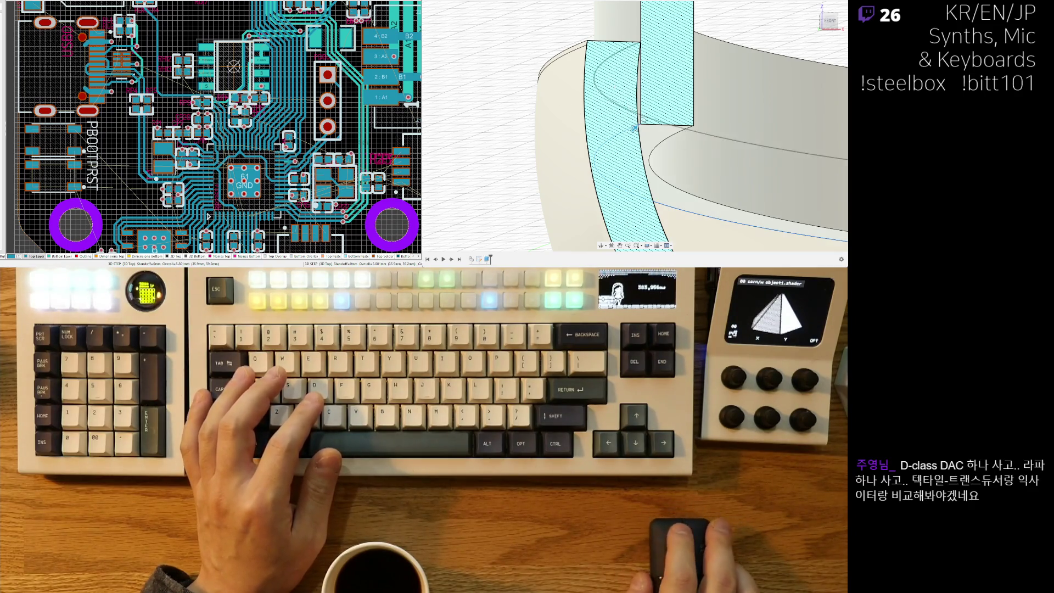
{"action": "scroll", "coordinate": [634, 125], "scroll_direction": "up", "scroll_amount": 3}
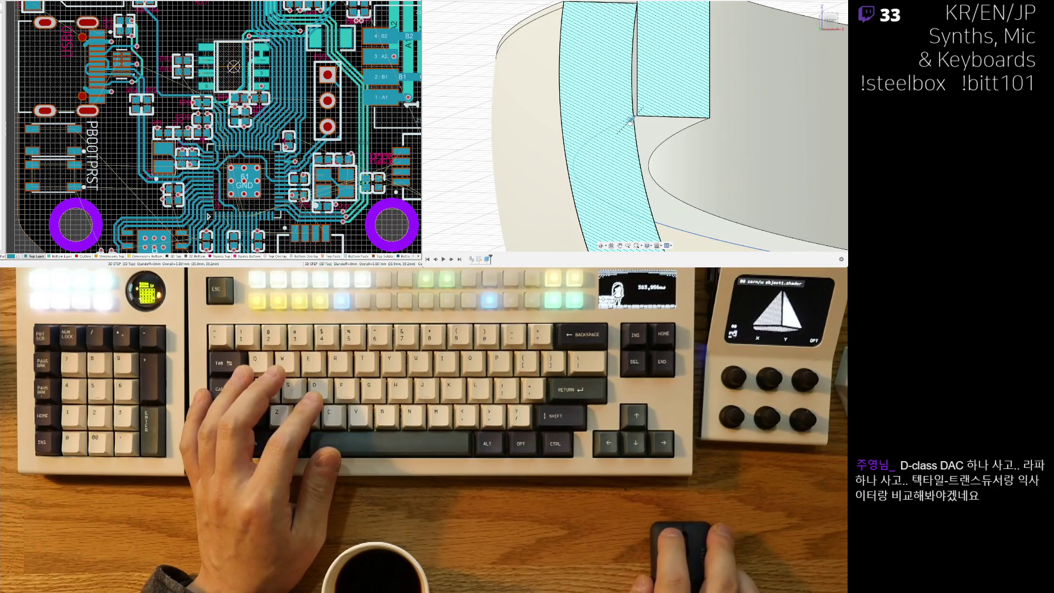
{"action": "left_click_drag", "start_coordinate": [630, 118], "coordinate": [652, 91]}
{"action": "middle_click_drag", "start_coordinate": [655, 81], "coordinate": [627, 102], "text": "shift"}
{"action": "left_click_drag", "start_coordinate": [648, 94], "coordinate": [657, 93]}
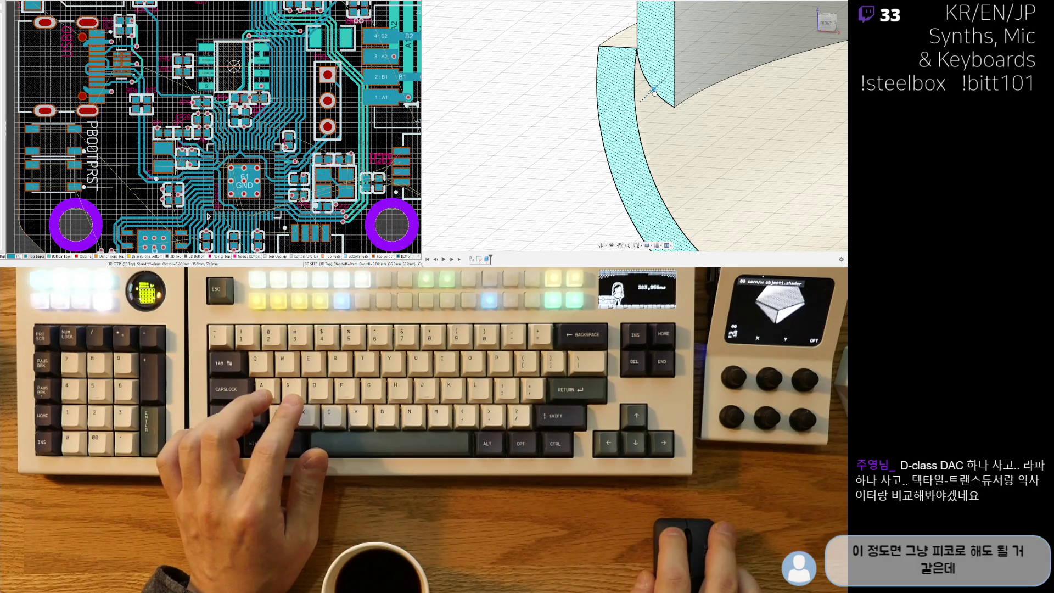
Cancel the fillet so the wall keeps its square corner, and orbit to an angled view.
{"action": "scroll", "coordinate": [636, 86], "scroll_direction": "up", "scroll_amount": 2}
{"action": "middle_click_drag", "start_coordinate": [639, 69], "coordinate": [643, 62], "text": "shift"}
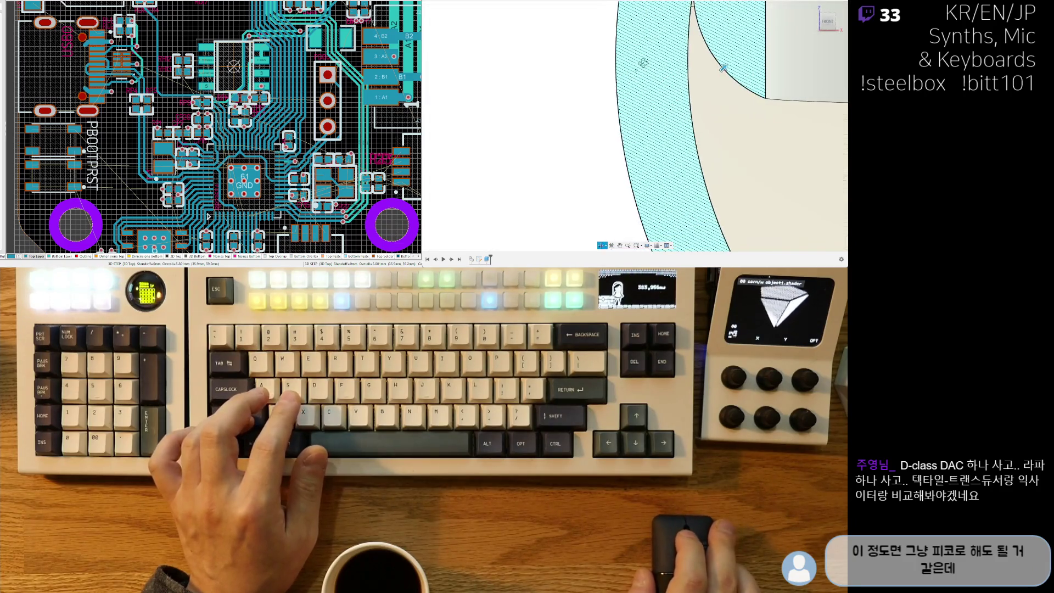
{"action": "middle_click_drag", "start_coordinate": [603, 130], "coordinate": [541, 210]}
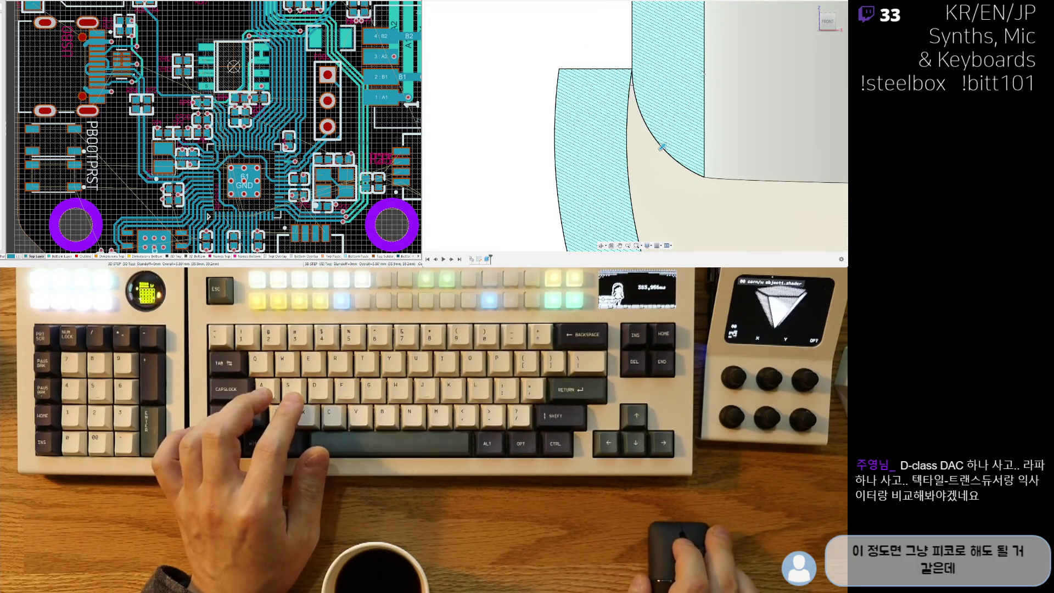
{"action": "left_click", "coordinate": [829, 22]}
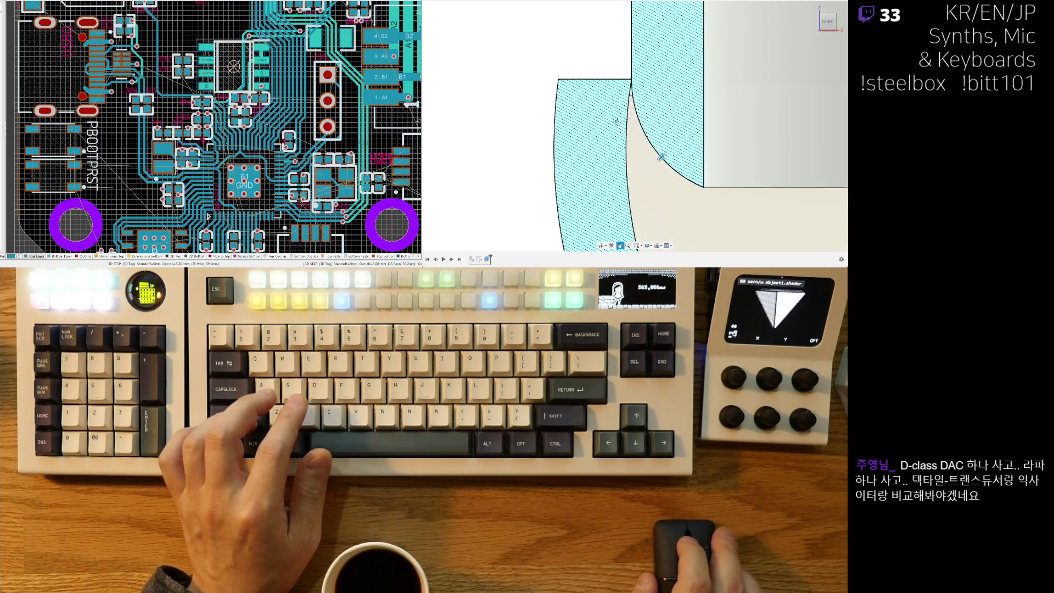
{"action": "key", "text": "Escape"}
{"action": "middle_click_drag", "start_coordinate": [624, 162], "coordinate": [684, 149], "text": "shift"}
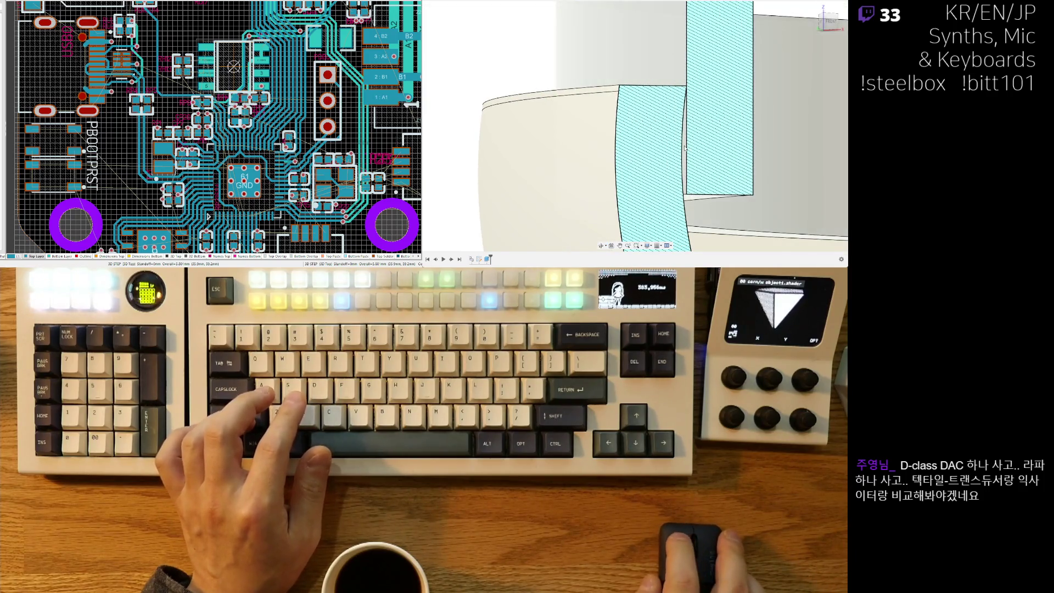
{"action": "scroll", "coordinate": [684, 148], "scroll_direction": "down", "scroll_amount": 3}
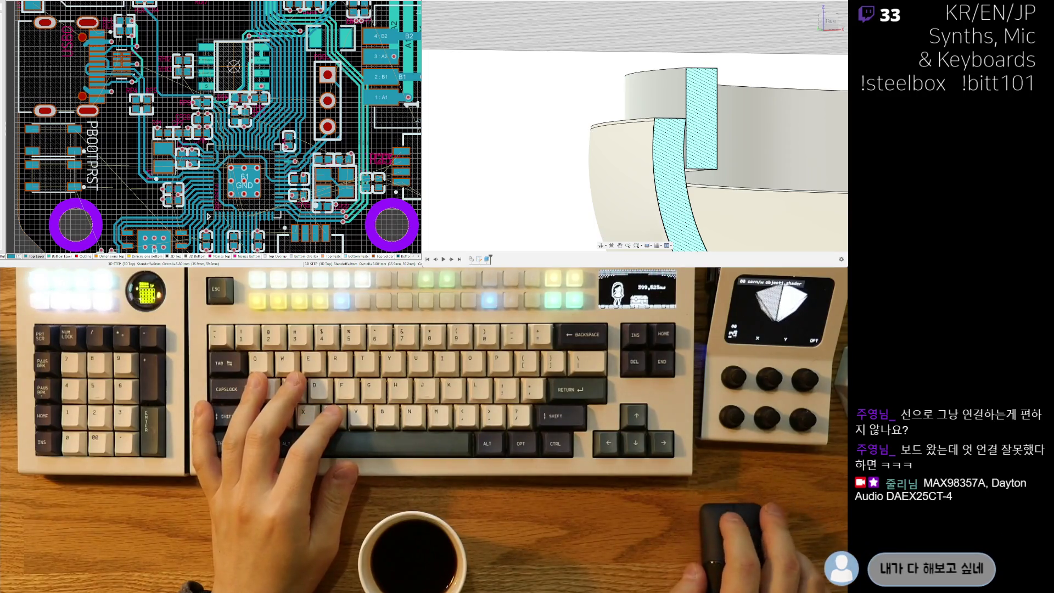
Press-pull the thin ledge face along the bowl rim up to 12.00.
{"action": "scroll", "coordinate": [629, 183], "scroll_direction": "down", "scroll_amount": 2}
{"action": "mouse_move", "coordinate": [629, 165]}
{"action": "middle_mouse_down"}
{"action": "mouse_move", "coordinate": [629, 182]}
{"action": "mouse_move", "coordinate": [654, 155]}
{"action": "middle_mouse_up"}
{"action": "left_click", "coordinate": [654, 157]}
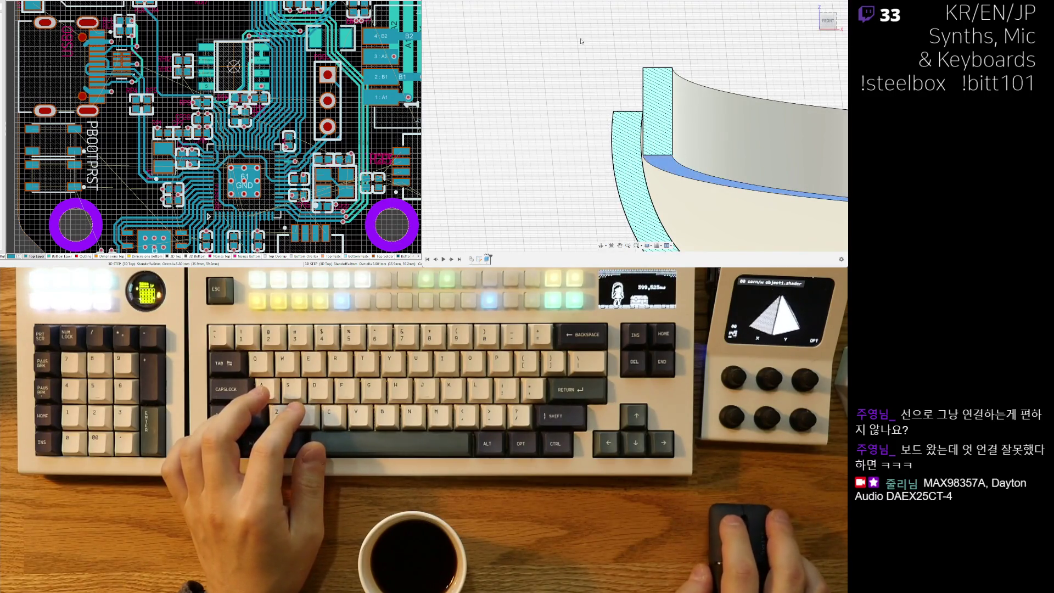
{"action": "left_click_drag", "start_coordinate": [656, 163], "coordinate": [666, 125]}
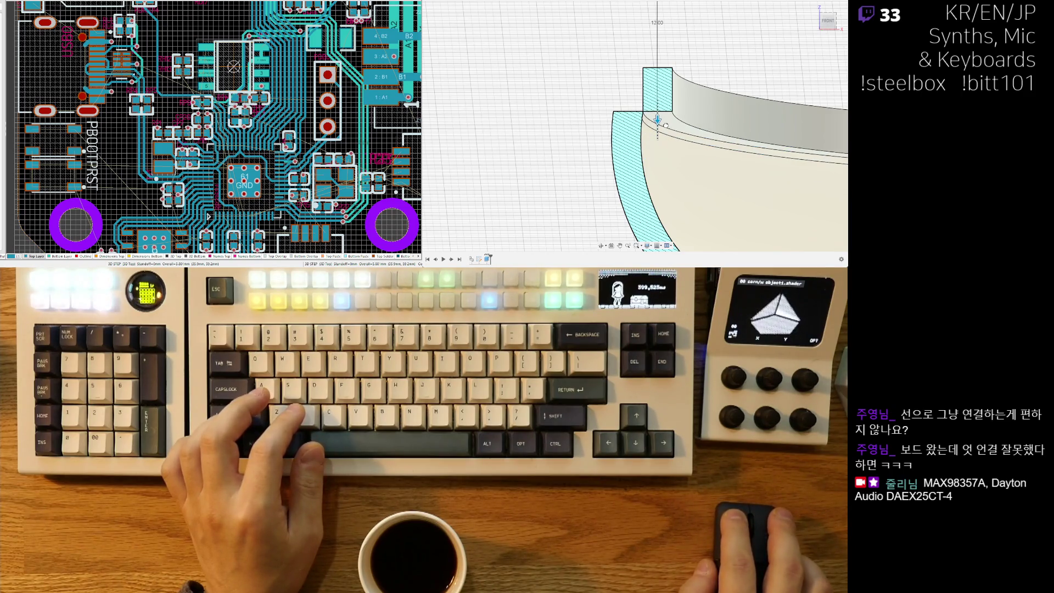
{"action": "middle_click_drag", "start_coordinate": [665, 125], "coordinate": [661, 155], "text": "shift"}
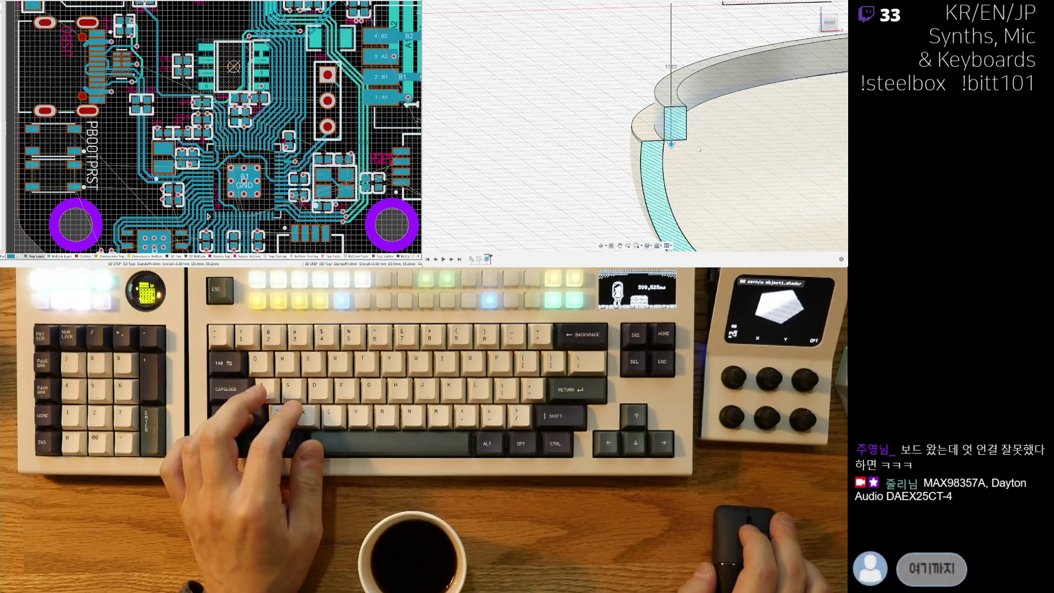
{"action": "key", "text": "Return"}
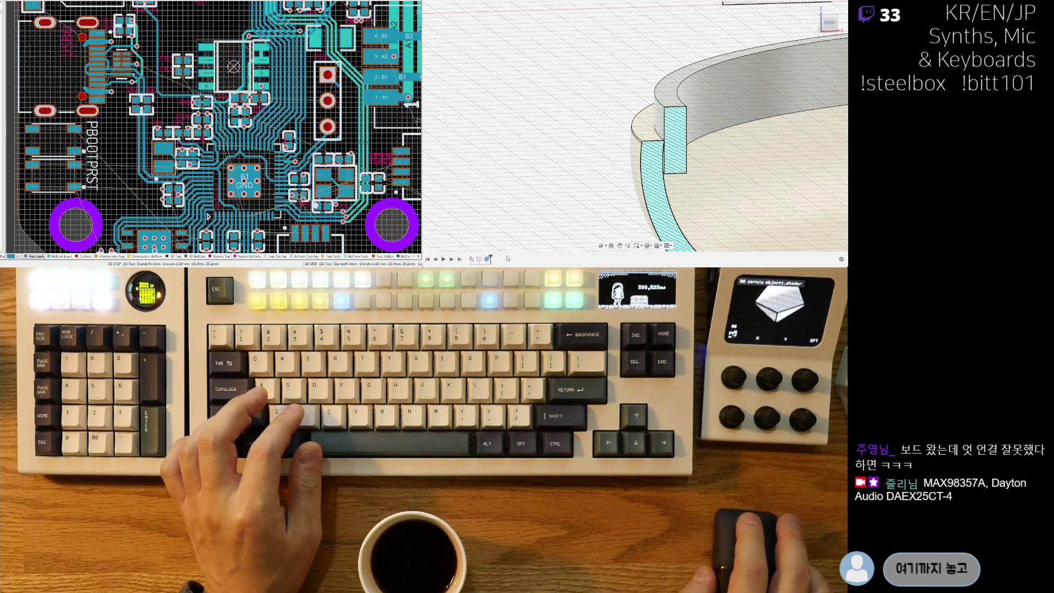
Pull the sketch profile extrusion further up and reshape the lid's section into a curved profile.
{"action": "mouse_move", "coordinate": [675, 164]}
{"action": "middle_mouse_down", "text": "shift"}
{"action": "mouse_move", "coordinate": [685, 194]}
{"action": "mouse_move", "coordinate": [616, 171]}
{"action": "middle_mouse_up", "text": "shift"}
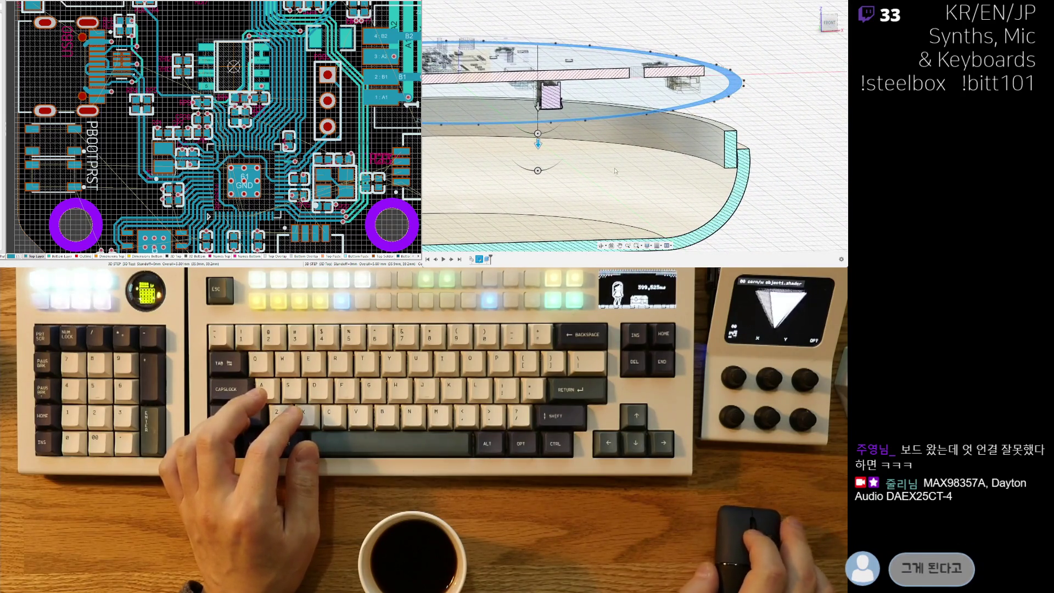
{"action": "left_click_drag", "start_coordinate": [538, 144], "coordinate": [543, 129]}
{"action": "scroll", "coordinate": [733, 132], "scroll_direction": "up", "scroll_amount": 10}
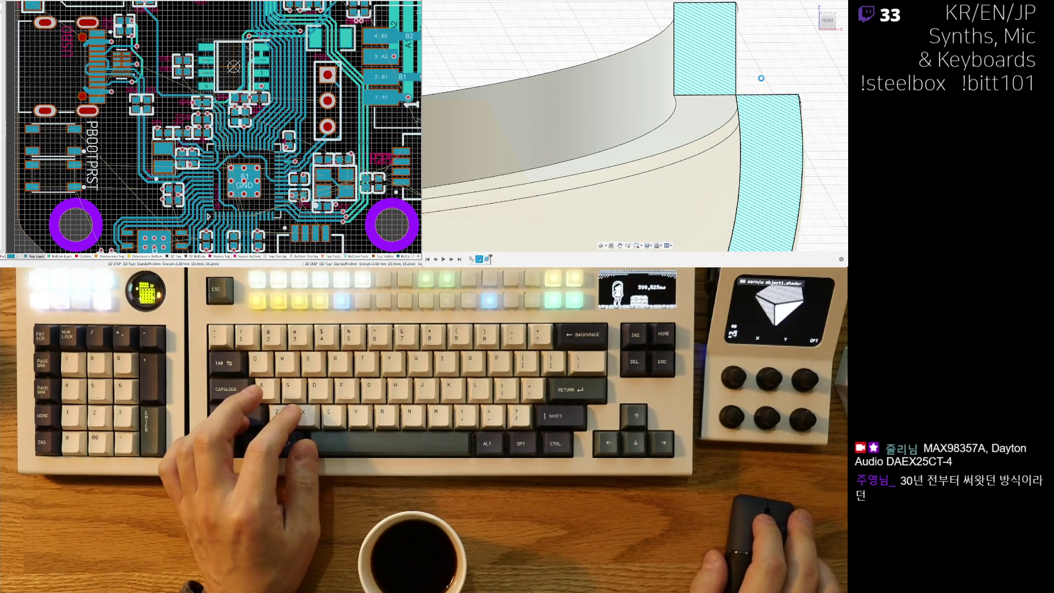
{"action": "middle_click_drag", "start_coordinate": [766, 82], "coordinate": [768, 162], "text": "shift"}
{"action": "scroll", "coordinate": [741, 134], "scroll_direction": "up", "scroll_amount": 5}
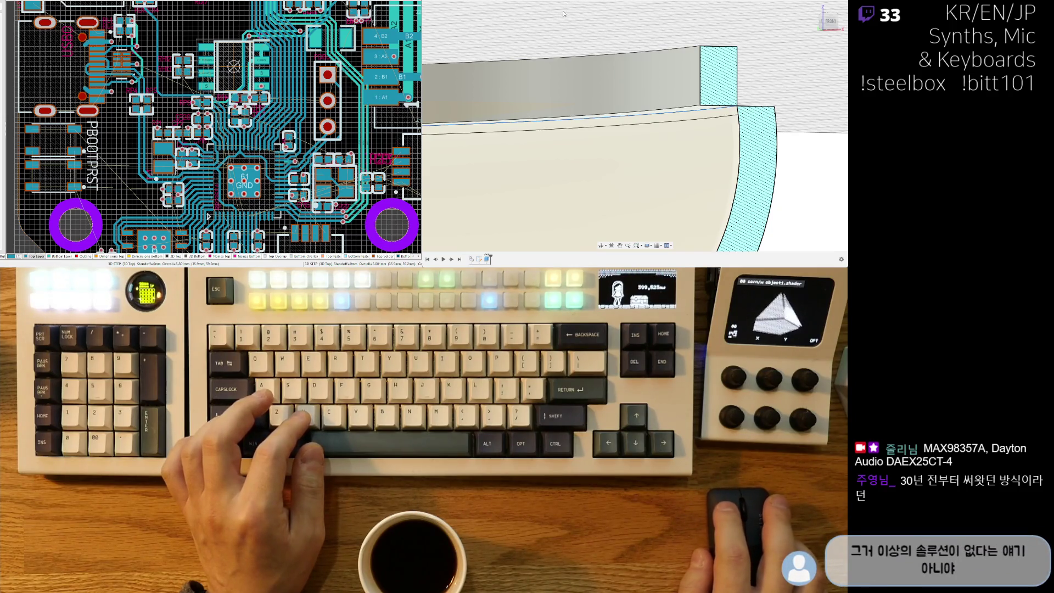
{"action": "left_click_drag", "start_coordinate": [712, 112], "coordinate": [699, 96]}
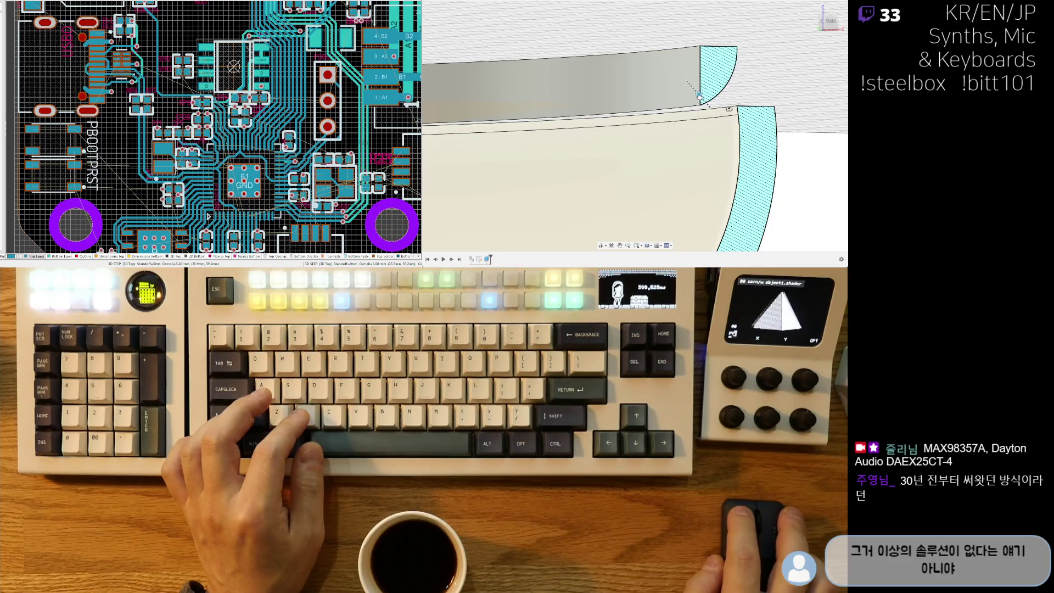
Select then deselect the lid and bowl bodies, and show the enclosure from the front.
{"action": "scroll", "coordinate": [747, 127], "scroll_direction": "down", "scroll_amount": 2}
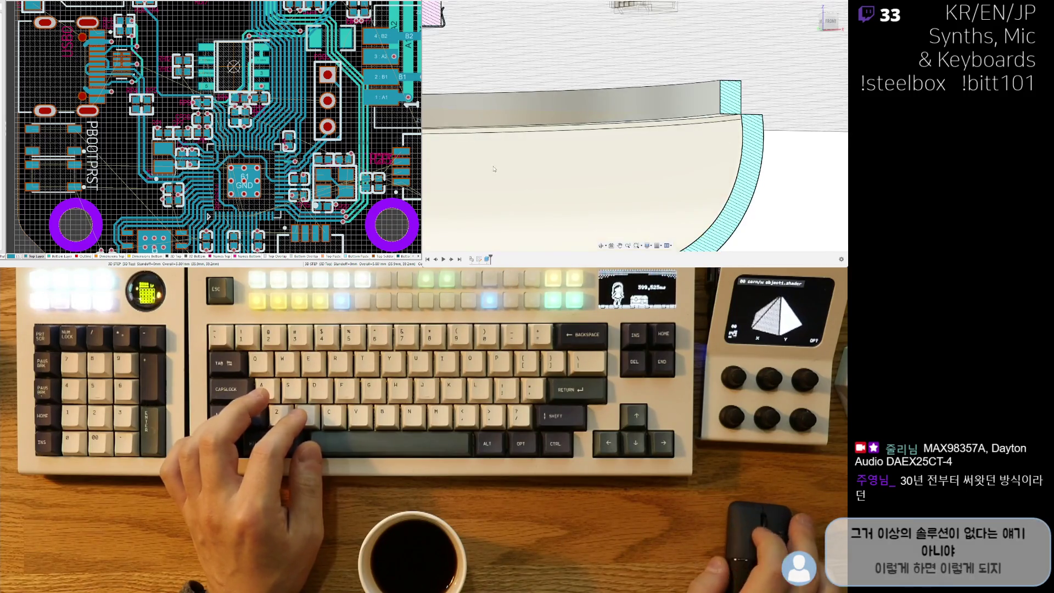
{"action": "left_click", "coordinate": [483, 191]}
{"action": "middle_click_drag", "start_coordinate": [483, 192], "coordinate": [715, 125], "text": "shift"}
{"action": "key", "text": "Escape"}
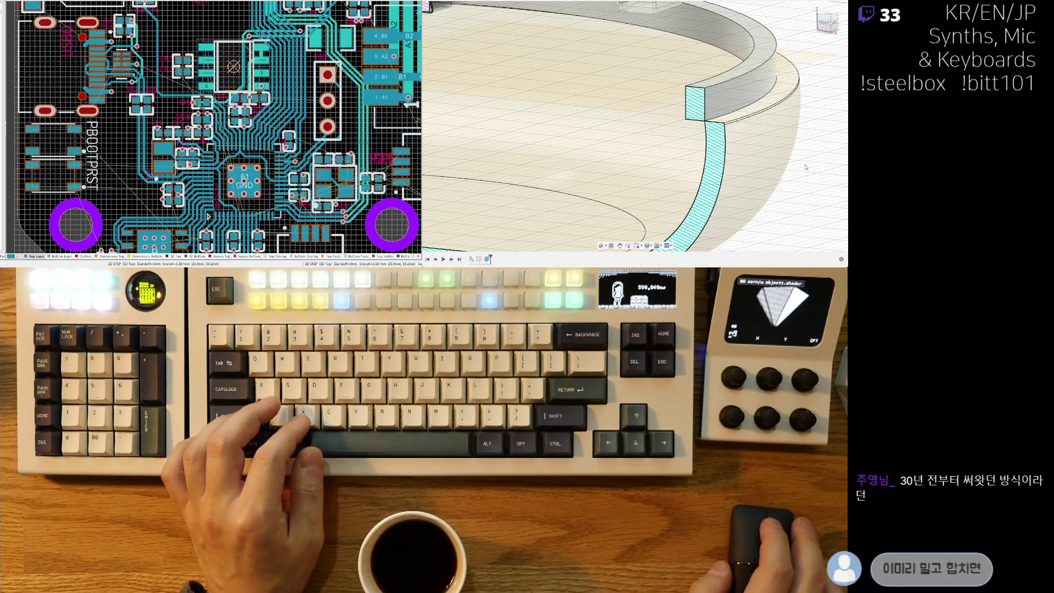
{"action": "middle_click_drag", "start_coordinate": [790, 169], "coordinate": [723, 113], "text": "shift"}
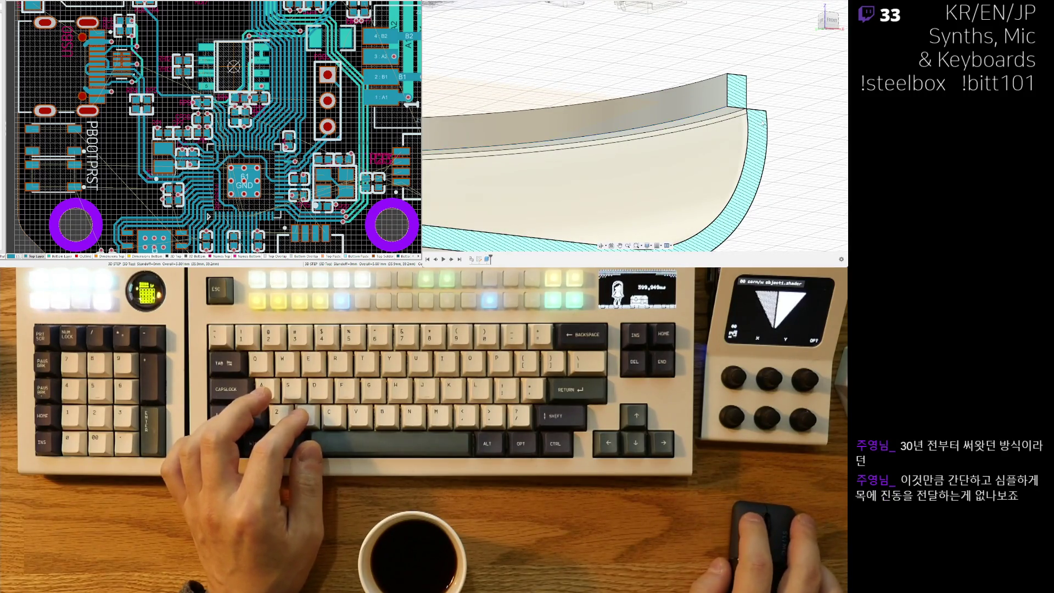
{"action": "left_click", "coordinate": [827, 21]}
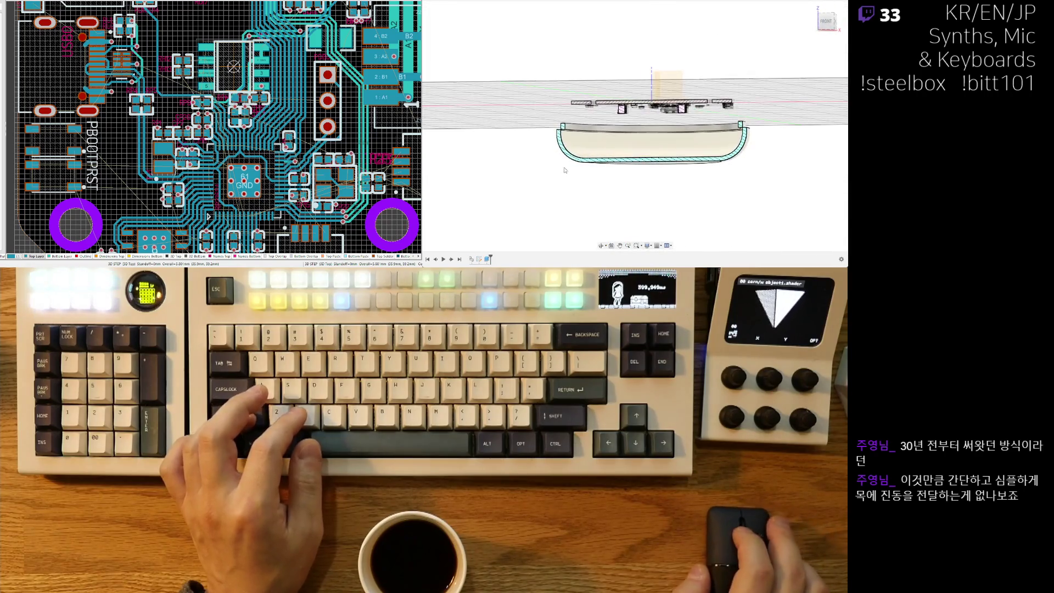
{"action": "scroll", "coordinate": [561, 167], "scroll_direction": "up", "scroll_amount": 3}
{"action": "mouse_move", "coordinate": [565, 170]}
{"action": "right_mouse_down", "text": "shift"}
{"action": "mouse_move", "coordinate": [603, 162]}
{"action": "mouse_move", "coordinate": [620, 99]}
{"action": "mouse_move", "coordinate": [591, 10]}
{"action": "right_mouse_up", "text": "shift"}
{"action": "scroll", "coordinate": [642, 152], "scroll_direction": "up", "scroll_amount": 5, "text": "ctrl"}
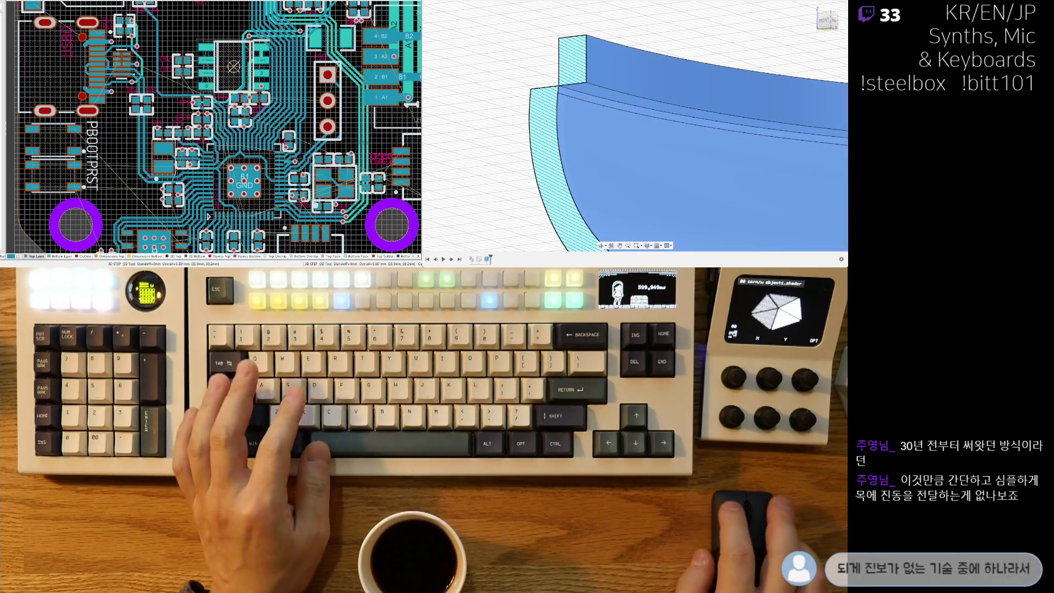
{"action": "left_click", "coordinate": [740, 98]}
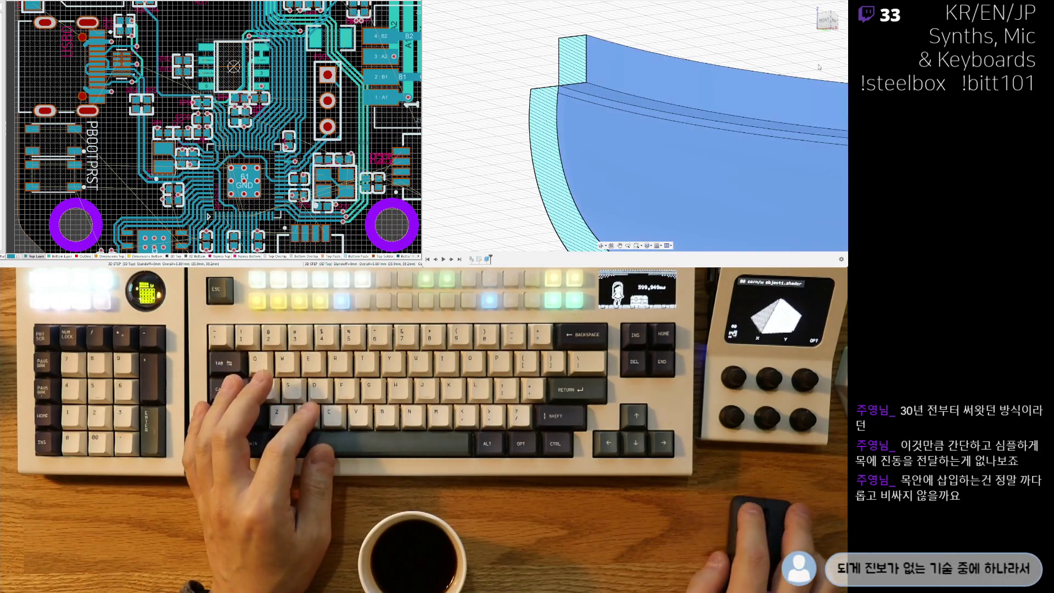
{"action": "left_click", "coordinate": [812, 105]}
{"action": "key", "text": "ctrl+a"}
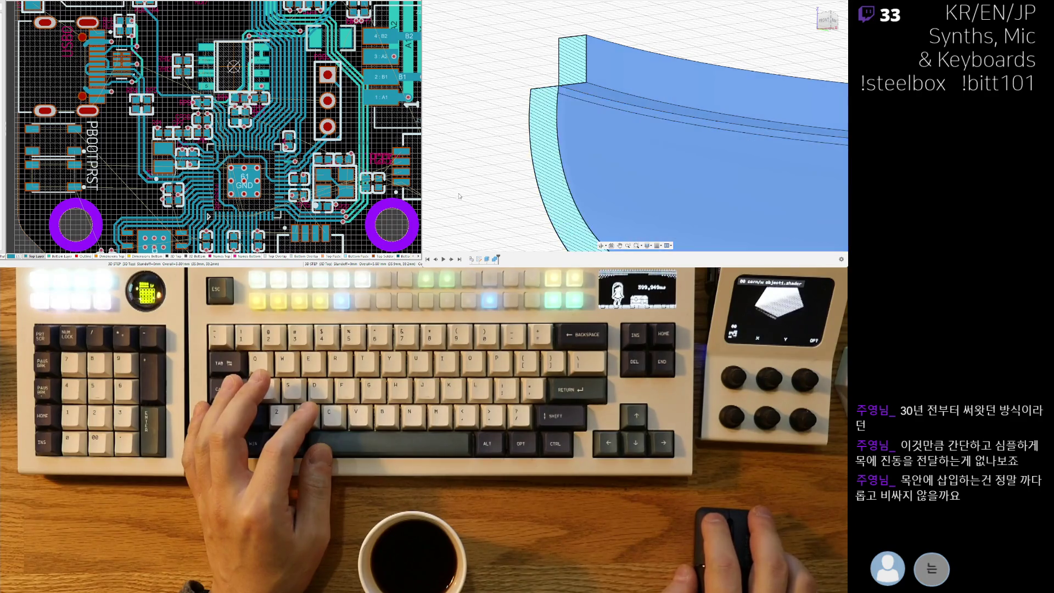
{"action": "key", "text": "ctrl+z"}
{"action": "key", "text": "ctrl+y"}
{"action": "key", "text": "ctrl+z"}
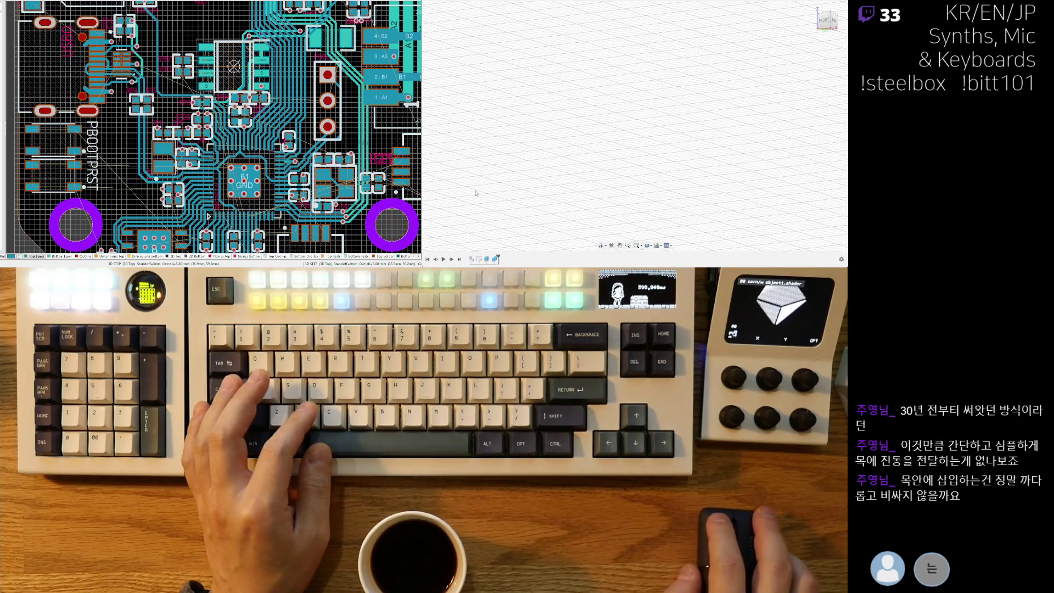
{"action": "key", "text": "ctrl+y"}
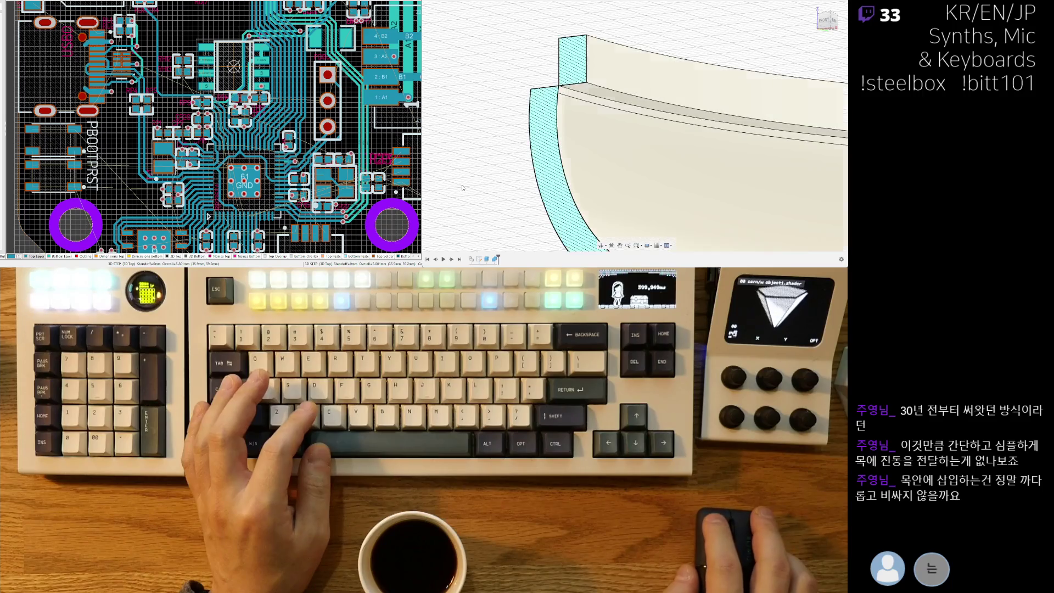
{"action": "middle_click_drag", "start_coordinate": [514, 191], "coordinate": [526, 179]}
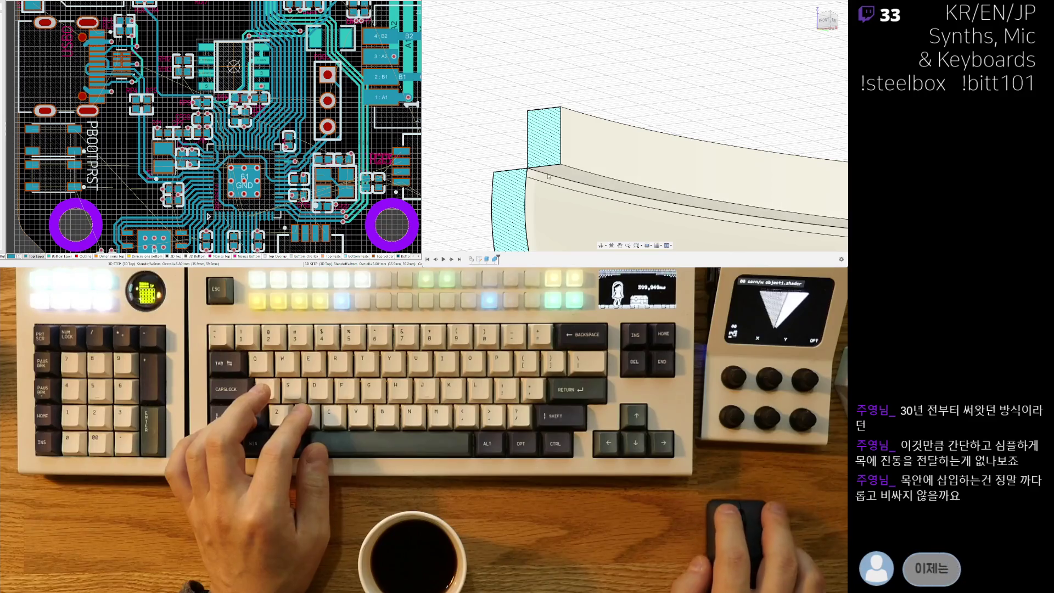
Zoom in on the shell corner and select the long curved ledge face.
{"action": "scroll", "coordinate": [555, 178], "scroll_direction": "down", "scroll_amount": 5}
{"action": "middle_click_drag", "start_coordinate": [554, 179], "coordinate": [645, 207]}
{"action": "scroll", "coordinate": [645, 207], "scroll_direction": "up", "scroll_amount": 3}
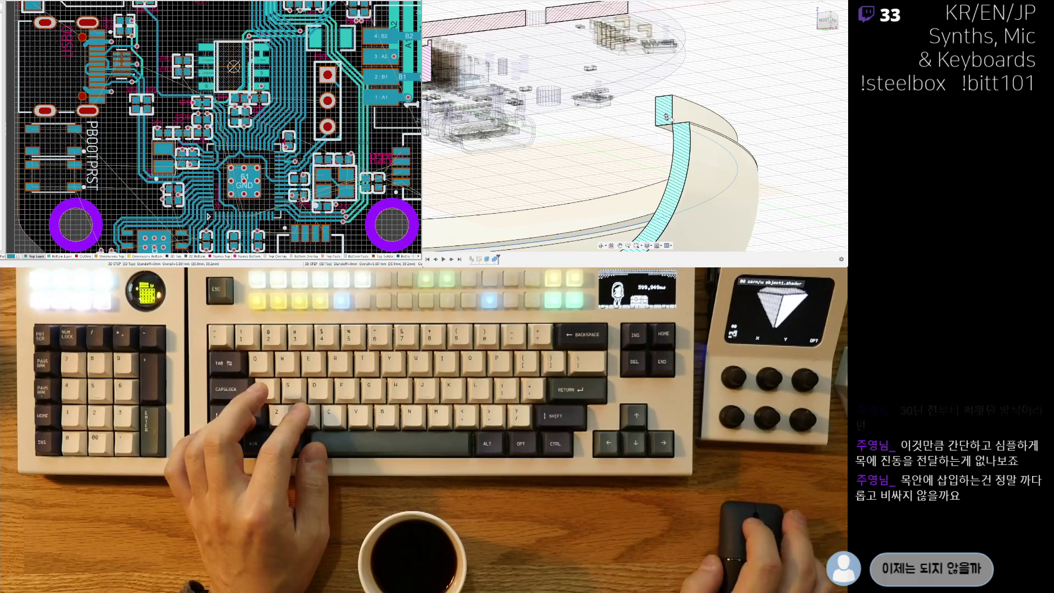
{"action": "scroll", "coordinate": [700, 151], "scroll_direction": "up", "scroll_amount": 3}
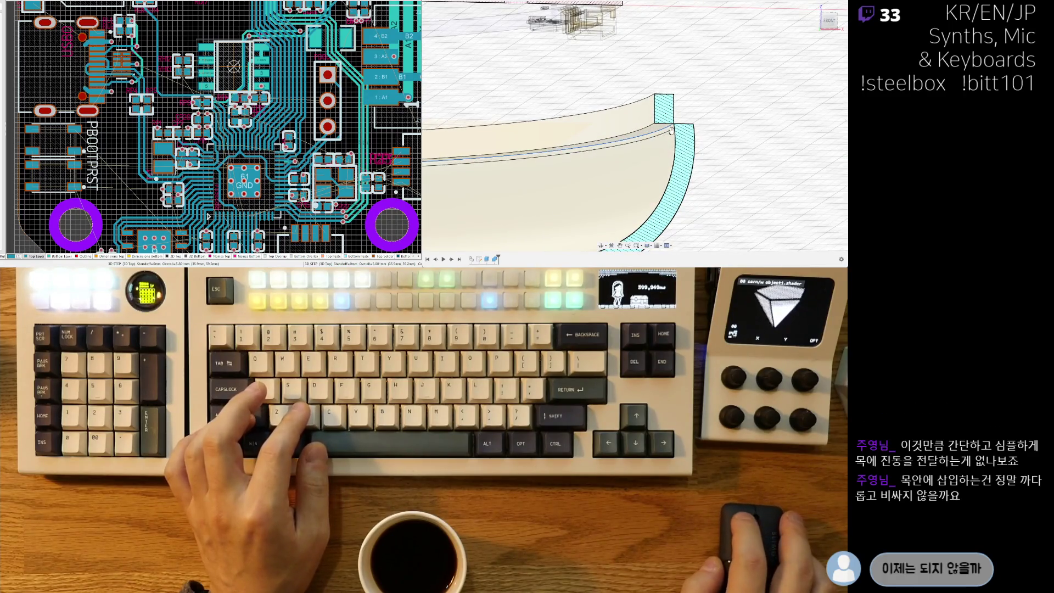
{"action": "scroll", "coordinate": [680, 139], "scroll_direction": "down", "scroll_amount": 5}
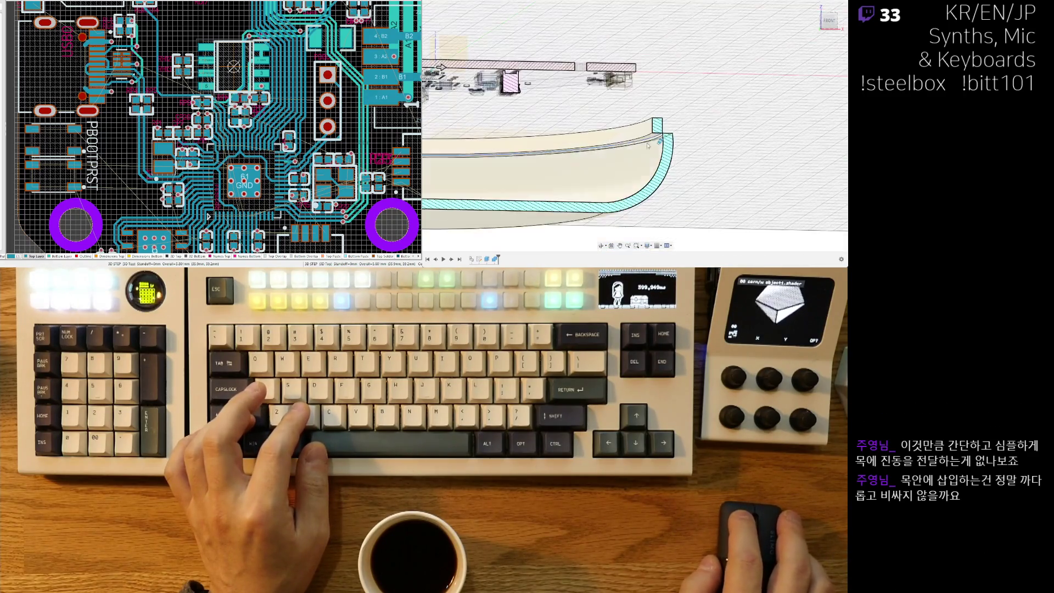
{"action": "scroll", "coordinate": [662, 147], "scroll_direction": "up", "scroll_amount": 2}
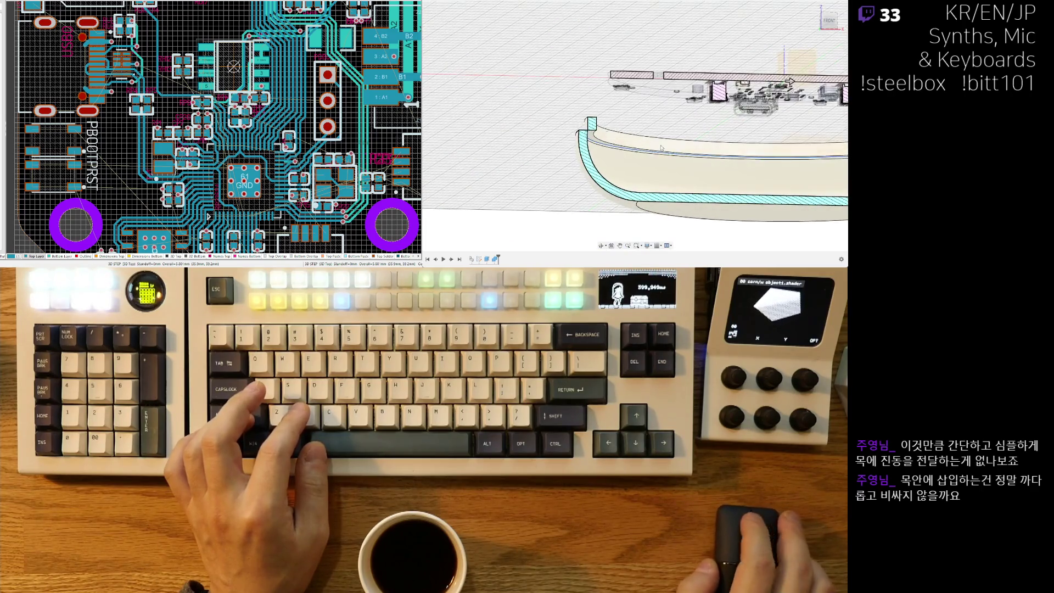
{"action": "scroll", "coordinate": [680, 157], "scroll_direction": "up", "scroll_amount": 5}
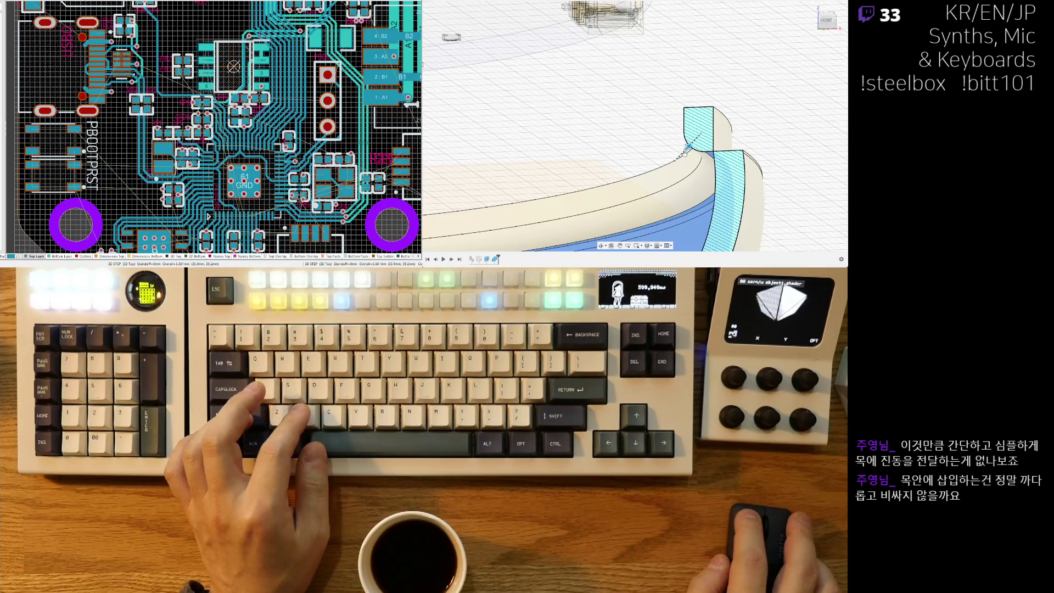
{"action": "middle_click_drag", "start_coordinate": [680, 157], "coordinate": [636, 135], "text": "shift"}
{"action": "left_click", "coordinate": [643, 127]}
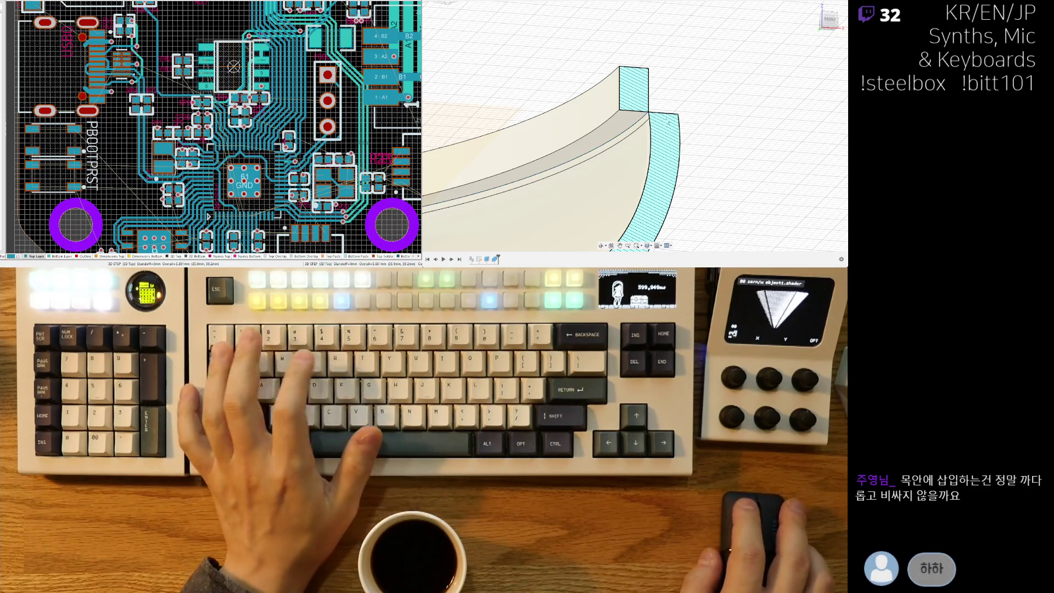
Push the curved ledge face to a new position and finish the cut on the rim.
{"action": "middle_click_drag", "start_coordinate": [626, 109], "coordinate": [633, 124], "text": "shift"}
{"action": "left_click", "coordinate": [633, 127]}
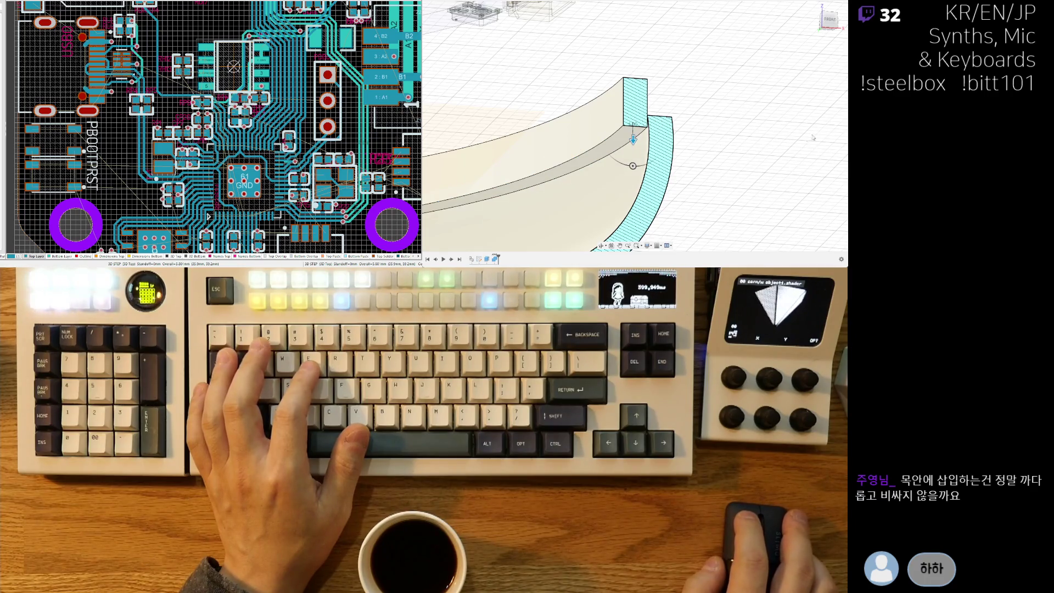
{"action": "left_click_drag", "start_coordinate": [633, 137], "coordinate": [653, 117]}
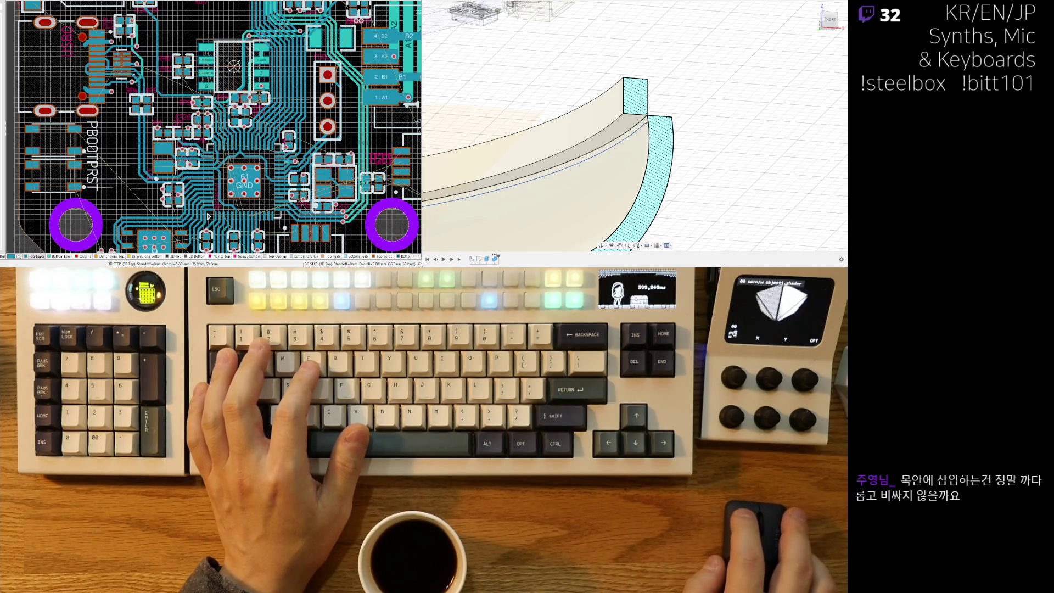
{"action": "scroll", "coordinate": [643, 126], "scroll_direction": "up", "scroll_amount": 2}
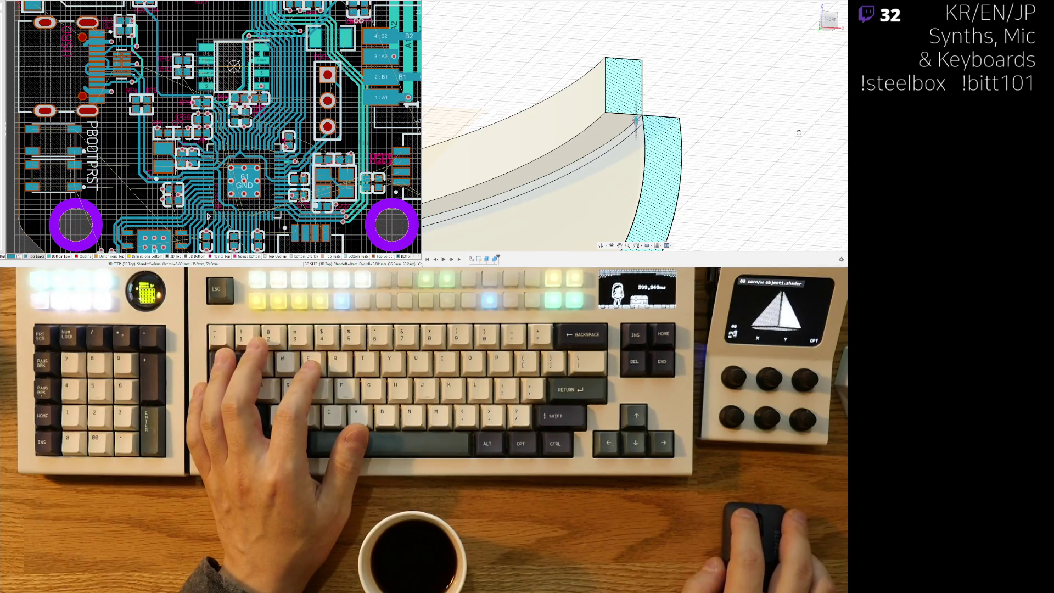
{"action": "key", "text": "Return"}
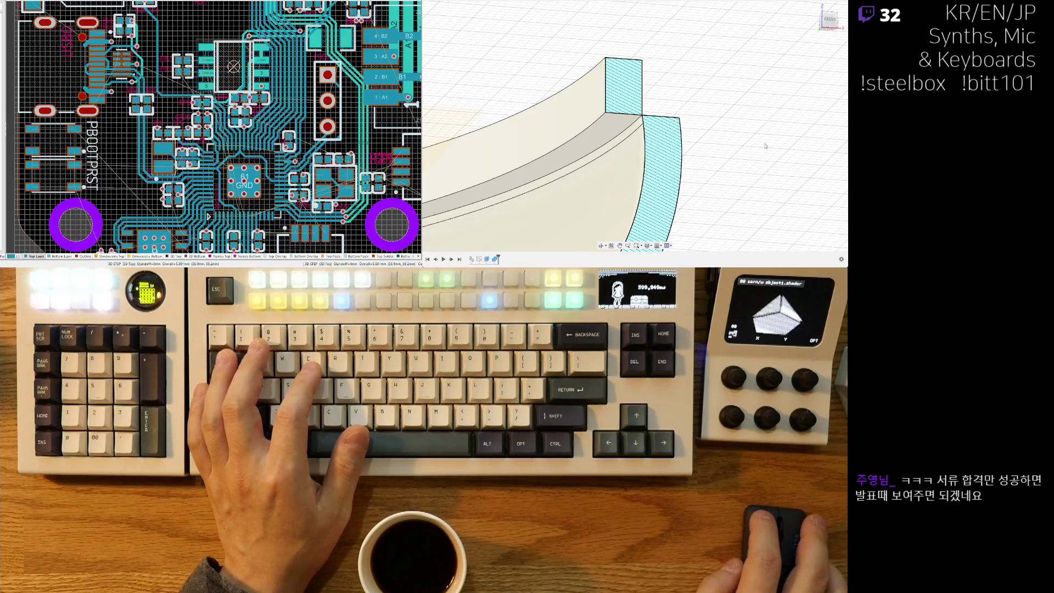
{"action": "mouse_move", "coordinate": [760, 142]}
{"action": "middle_mouse_down", "text": "shift"}
{"action": "mouse_move", "coordinate": [740, 126]}
{"action": "mouse_move", "coordinate": [662, 125]}
{"action": "middle_mouse_up", "text": "shift"}
Look down on the shell section, selecting its curved face, narrow inner ledge and inner wall faces.
{"action": "left_click", "coordinate": [662, 126]}
{"action": "middle_click_drag", "start_coordinate": [650, 17], "coordinate": [586, 3], "text": "shift"}
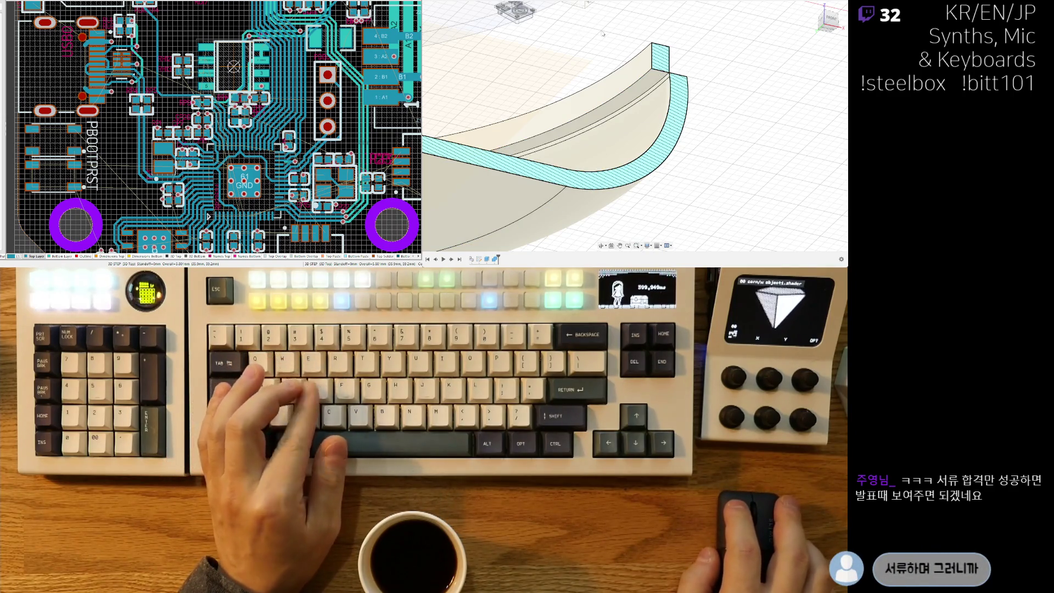
{"action": "left_click", "coordinate": [654, 93]}
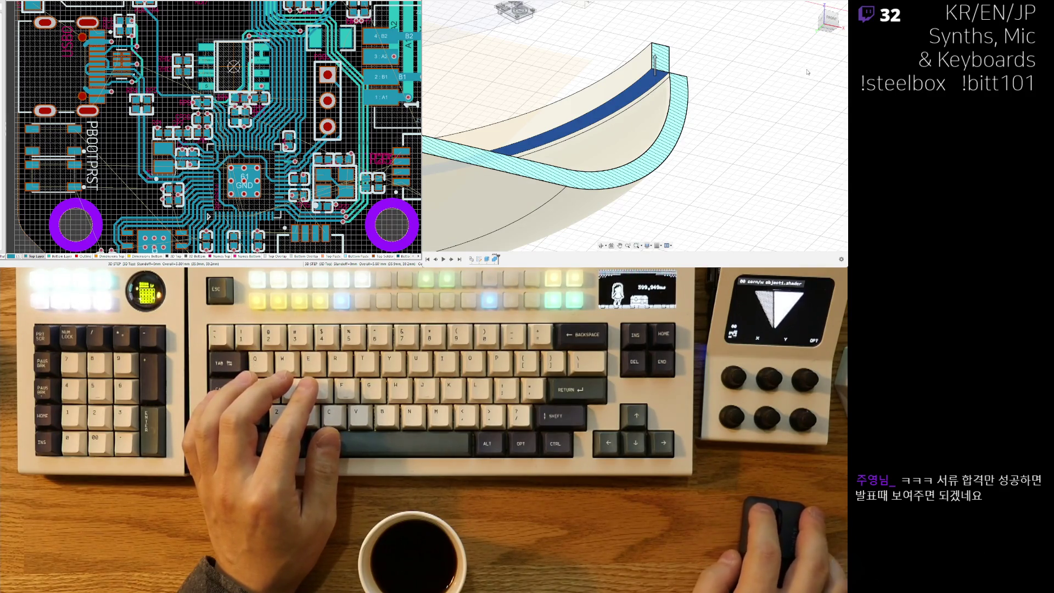
{"action": "left_click", "coordinate": [665, 102]}
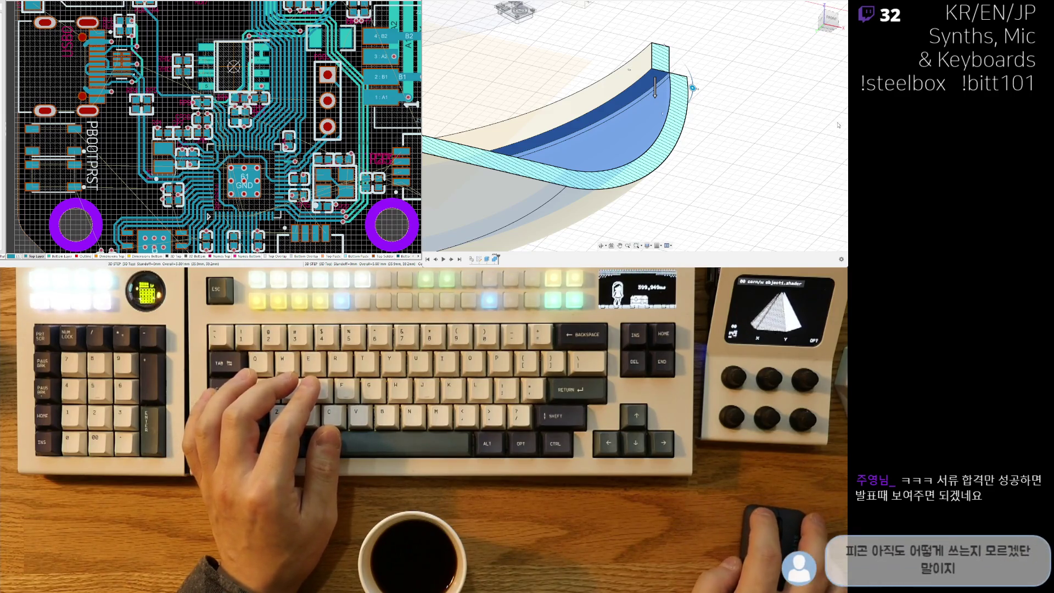
{"action": "middle_click_drag", "start_coordinate": [838, 125], "coordinate": [624, 17], "text": "shift"}
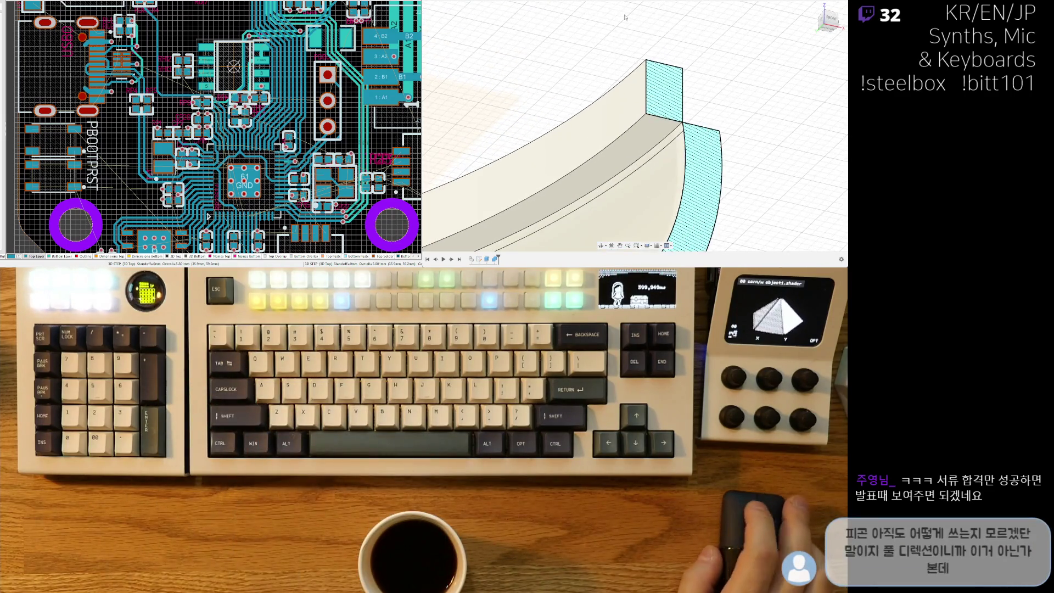
{"action": "middle_click_drag", "start_coordinate": [706, 112], "coordinate": [684, 74]}
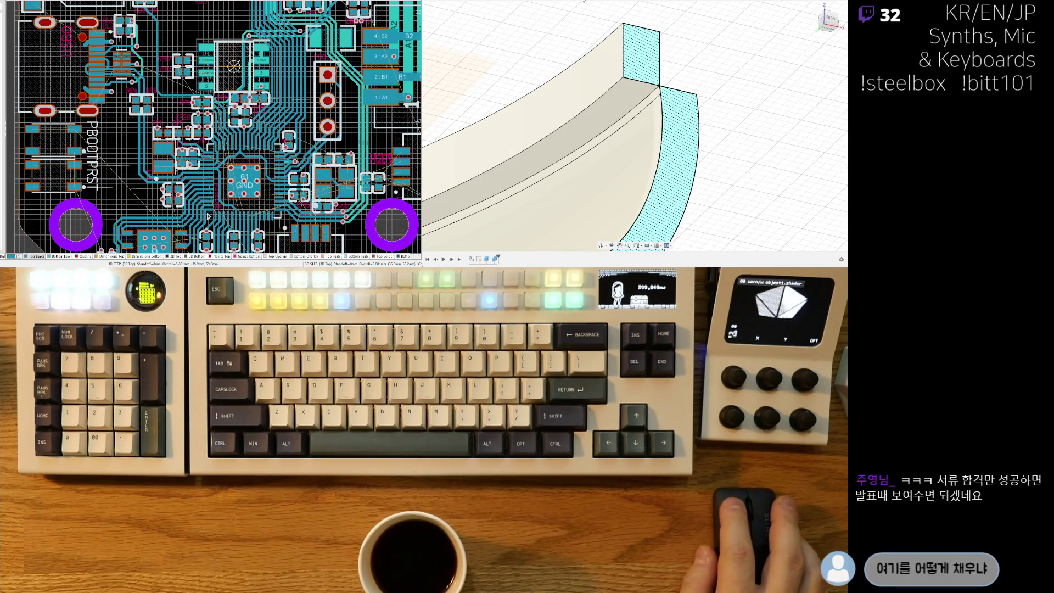
Press-pull the lip's long top face downward and commit the lowered step.
{"action": "left_click", "coordinate": [651, 87]}
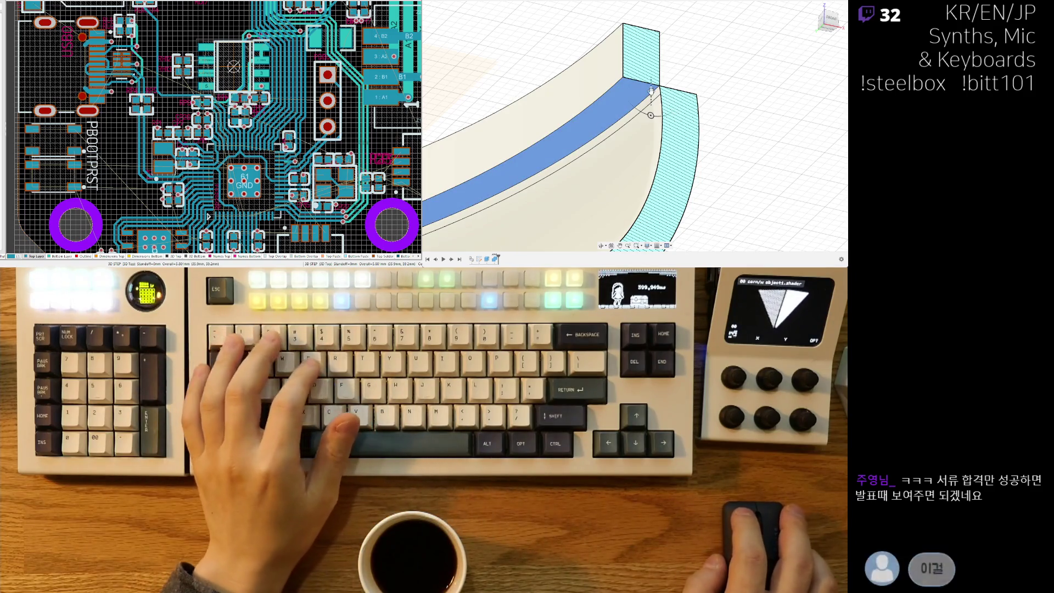
{"action": "key", "text": "e"}
{"action": "left_click_drag", "start_coordinate": [652, 110], "coordinate": [657, 134]}
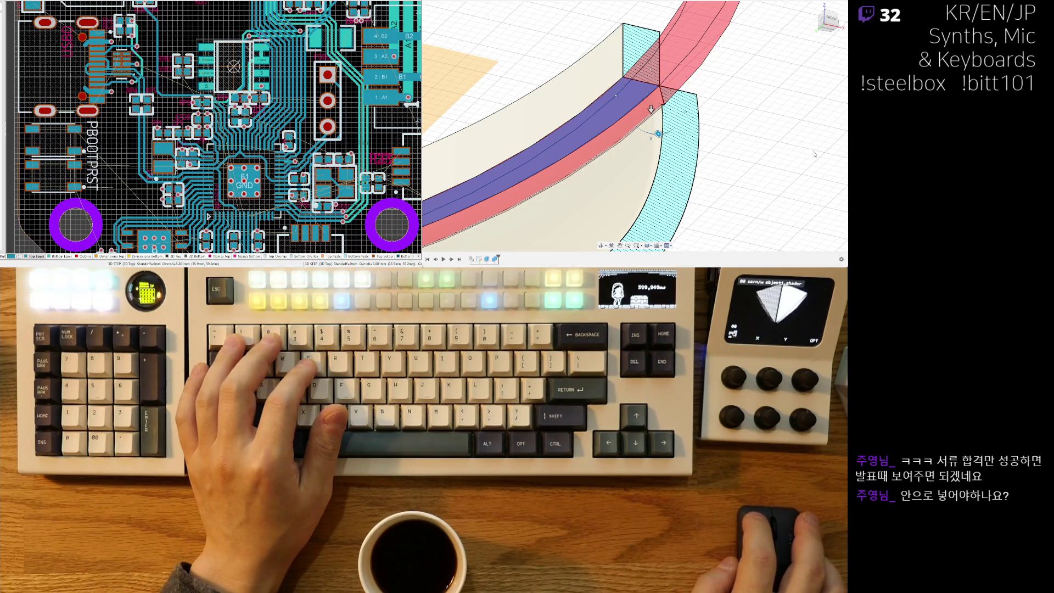
{"action": "key", "text": "Return"}
{"action": "middle_click_drag", "start_coordinate": [670, 68], "coordinate": [663, 115], "text": "shift"}
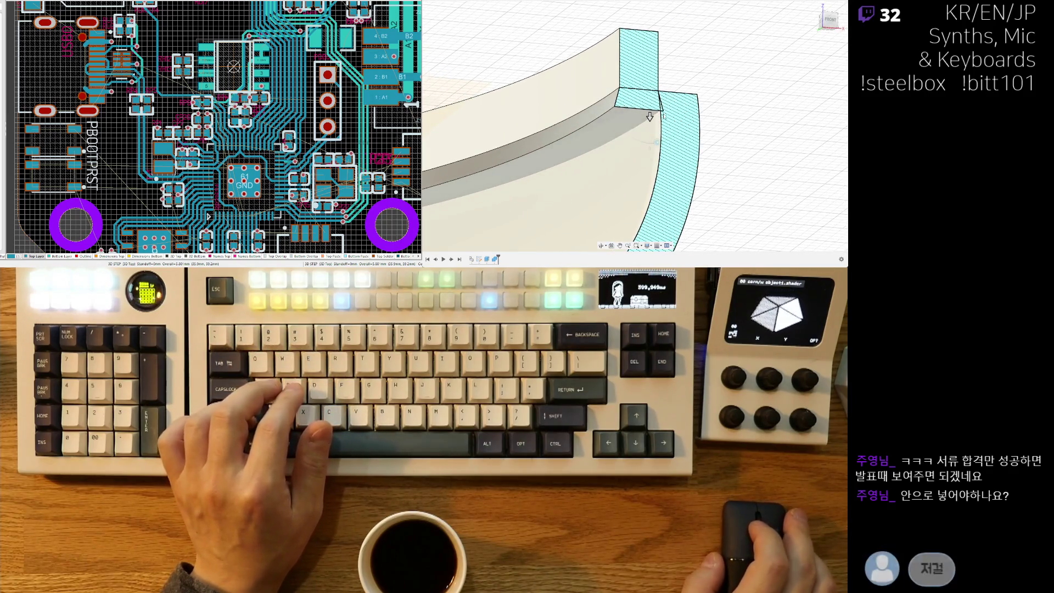
{"action": "scroll", "coordinate": [650, 116], "scroll_direction": "up", "scroll_amount": 2}
{"action": "mouse_move", "coordinate": [735, 68]}
{"action": "middle_mouse_down", "text": "shift"}
{"action": "mouse_move", "coordinate": [665, 70]}
{"action": "mouse_move", "coordinate": [695, 140]}
{"action": "mouse_move", "coordinate": [720, 90]}
{"action": "middle_mouse_up", "text": "shift"}
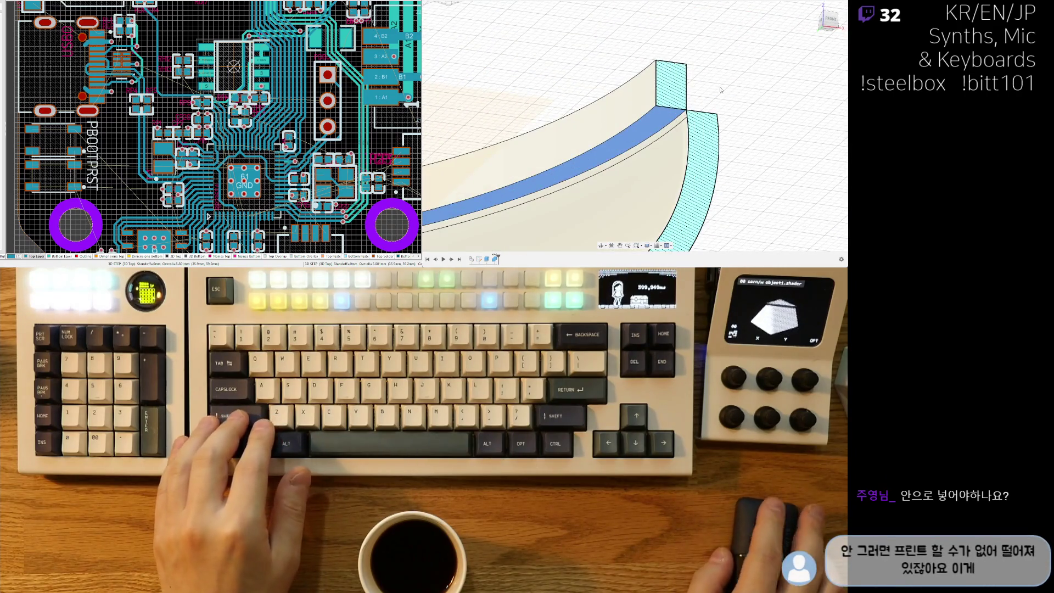
{"action": "scroll", "coordinate": [689, 124], "scroll_direction": "up", "scroll_amount": 3}
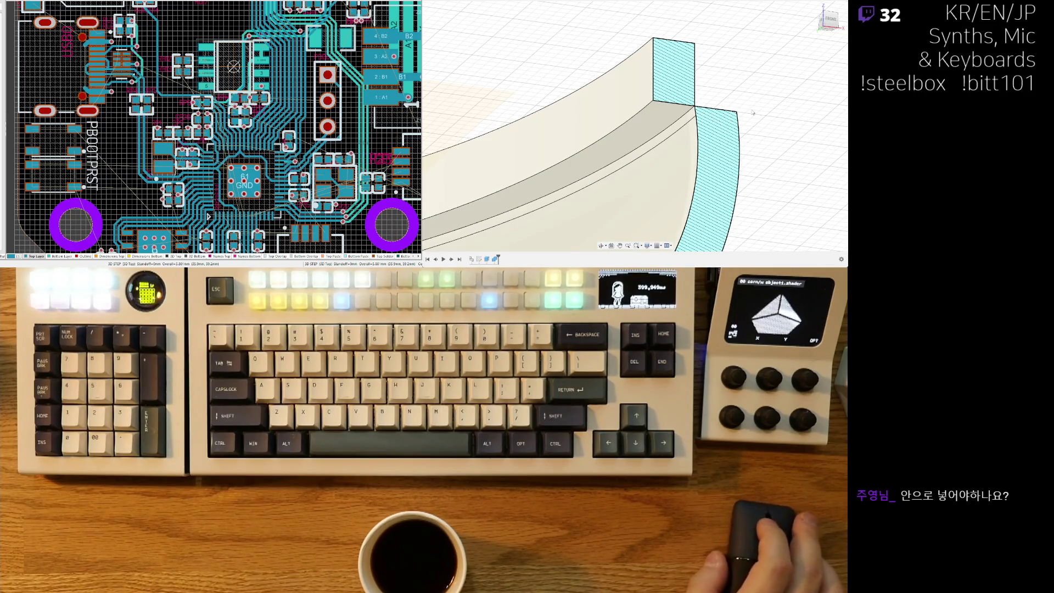
{"action": "key", "text": "shift+1"}
{"action": "middle_click_drag", "start_coordinate": [755, 112], "coordinate": [736, 162], "text": "shift"}
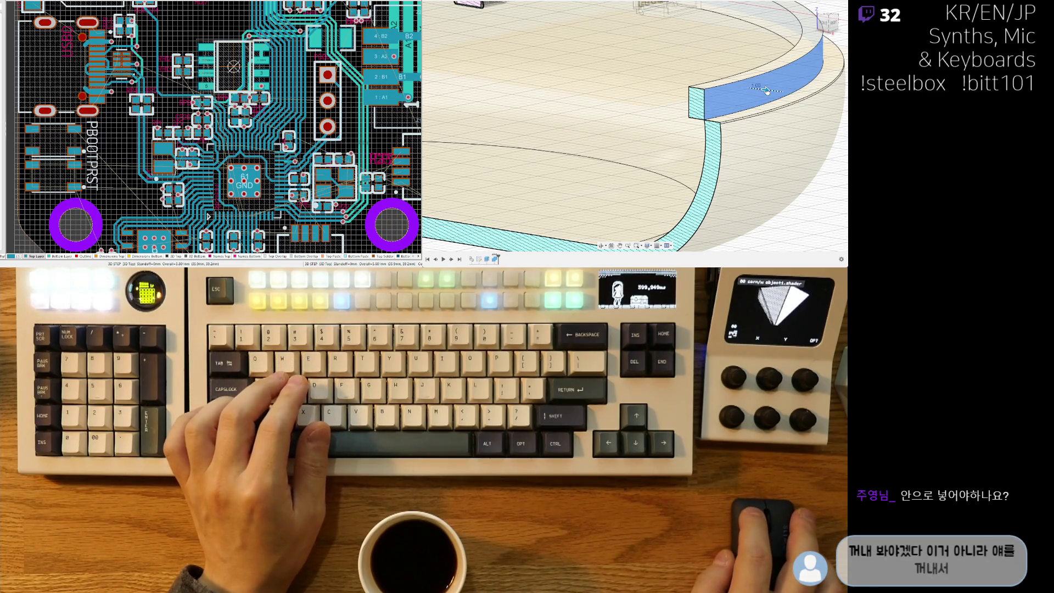
Extrude the selected wall face outward to 1.50.
{"action": "middle_click_drag", "start_coordinate": [767, 90], "coordinate": [691, 124]}
{"action": "middle_click_drag", "start_coordinate": [690, 182], "coordinate": [693, 112], "text": "shift"}
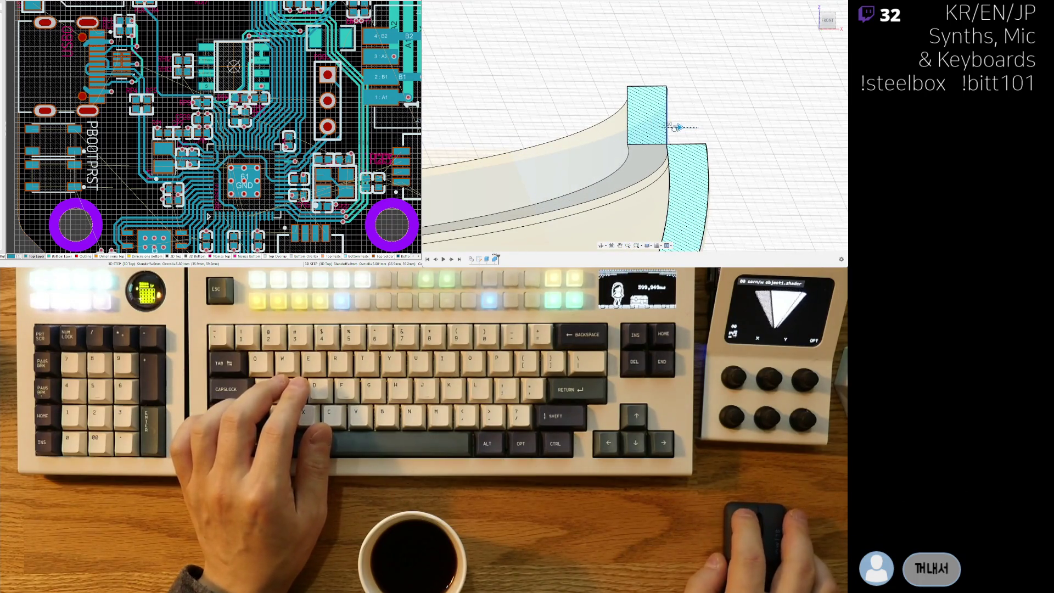
{"action": "left_click_drag", "start_coordinate": [674, 127], "coordinate": [690, 127]}
{"action": "key", "text": "Return"}
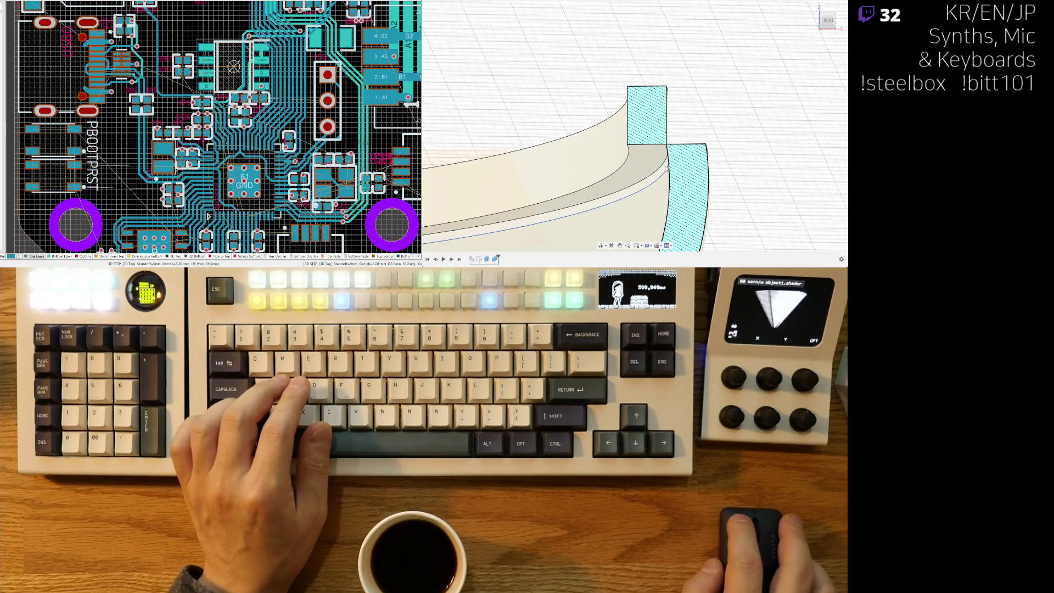
Select the inner curved face band and start a press-pull on it.
{"action": "left_click", "coordinate": [666, 168]}
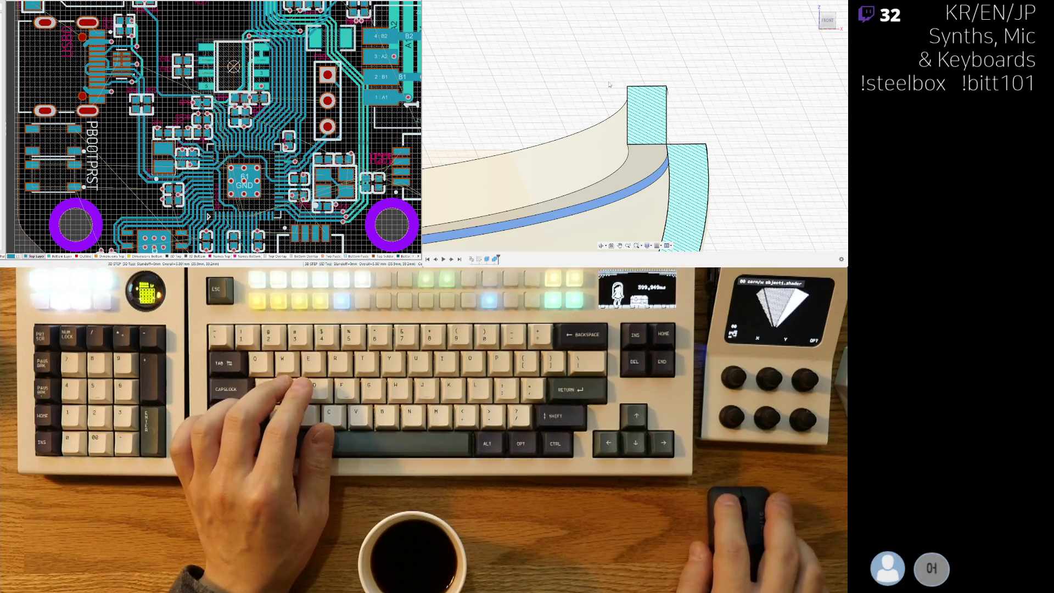
{"action": "key", "text": "q"}
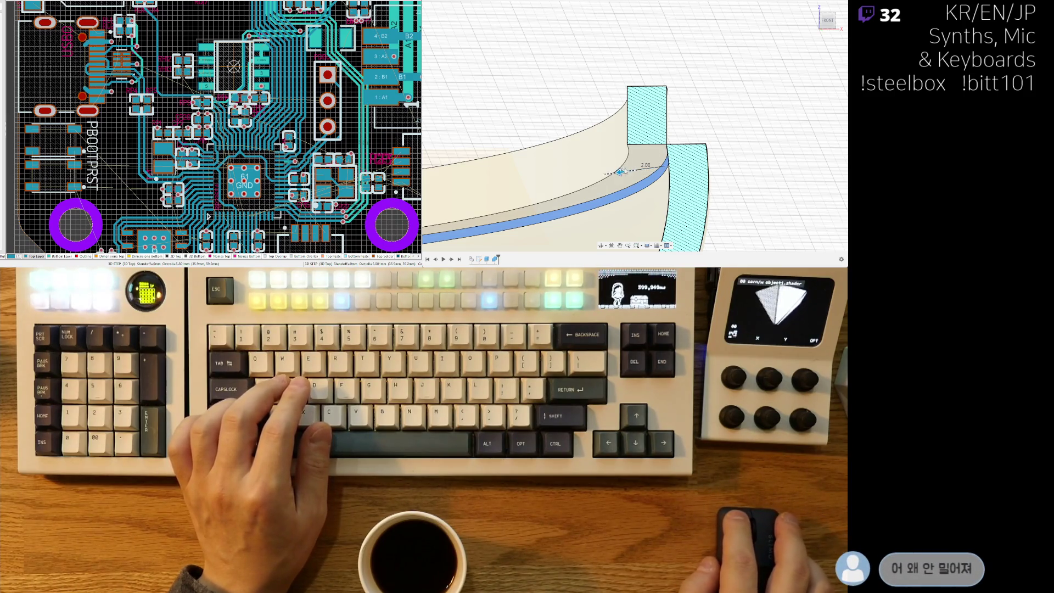
{"action": "scroll", "coordinate": [625, 172], "scroll_direction": "down", "scroll_amount": 5}
{"action": "mouse_move", "coordinate": [624, 171]}
{"action": "middle_mouse_down", "text": "shift"}
{"action": "mouse_move", "coordinate": [605, 209]}
{"action": "mouse_move", "coordinate": [679, 202]}
{"action": "middle_mouse_up", "text": "shift"}
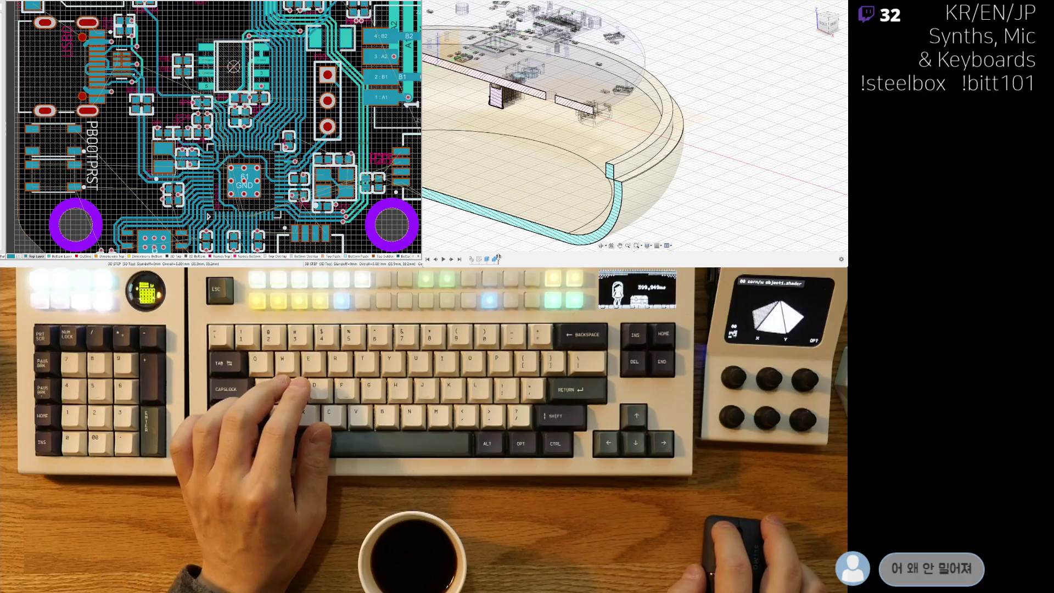
{"action": "middle_click_drag", "start_coordinate": [679, 203], "coordinate": [712, 177], "text": "shift"}
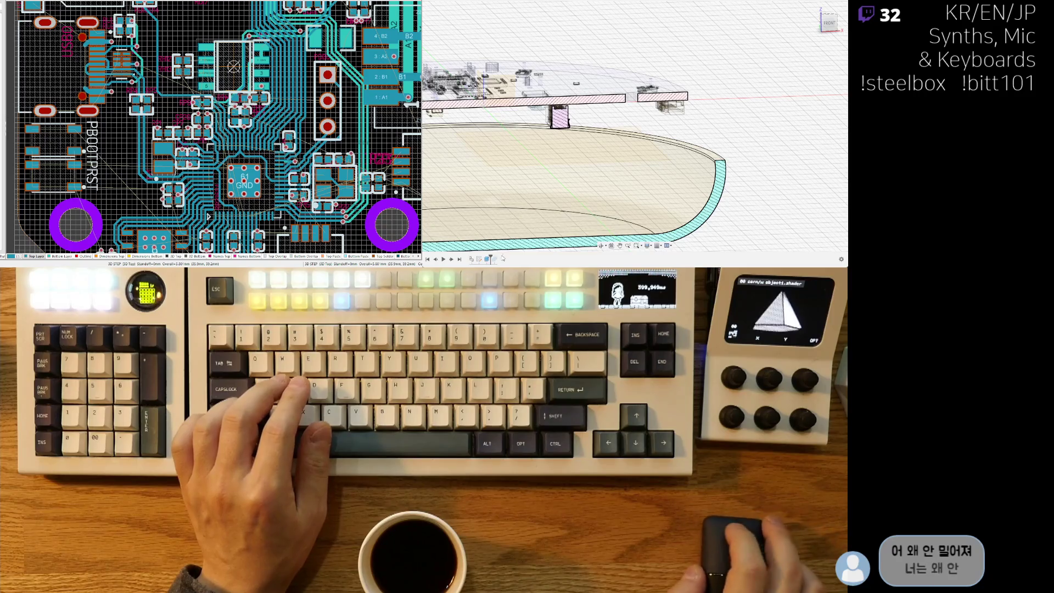
{"action": "scroll", "coordinate": [713, 159], "scroll_direction": "up", "scroll_amount": 3}
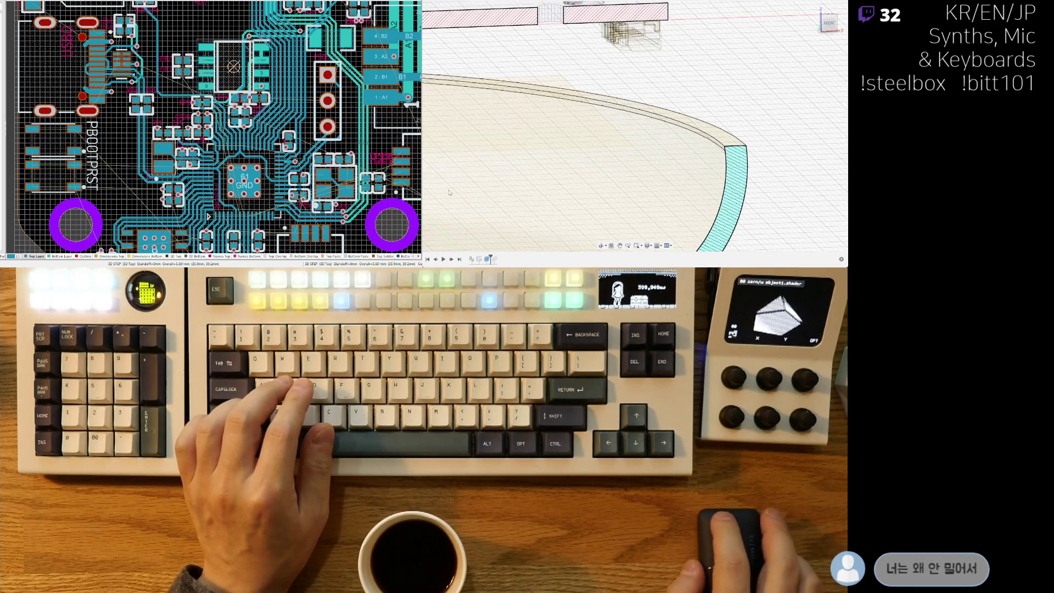
{"action": "scroll", "coordinate": [762, 148], "scroll_direction": "up", "scroll_amount": 3}
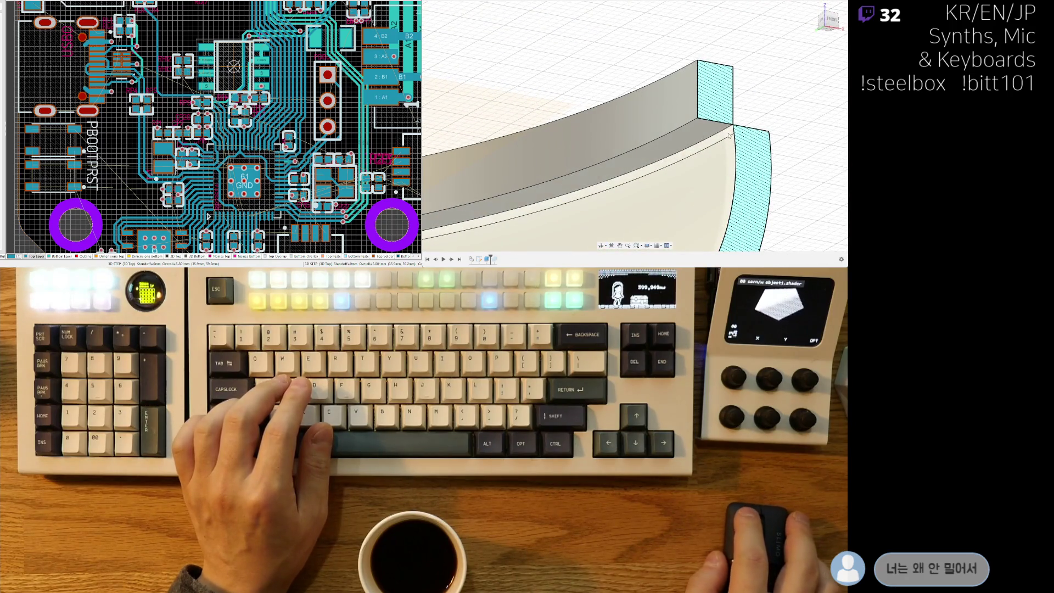
Offset the thin lower-edge face and block's top face, applying the operation to the curved body.
{"action": "left_click", "coordinate": [725, 134]}
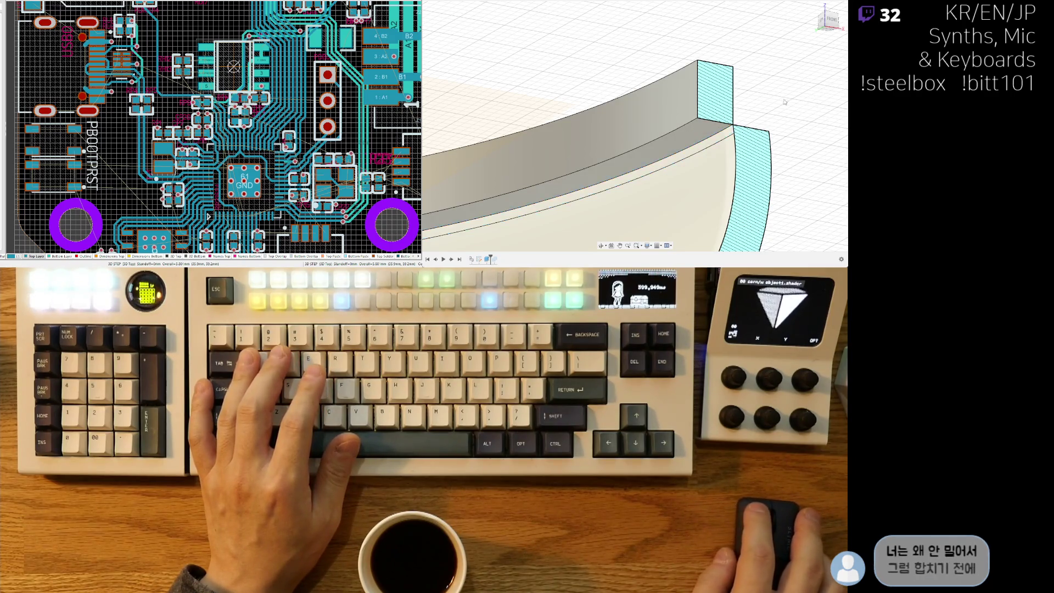
{"action": "scroll", "coordinate": [747, 146], "scroll_direction": "down", "scroll_amount": 5}
{"action": "scroll", "coordinate": [747, 146], "scroll_direction": "up", "scroll_amount": 8}
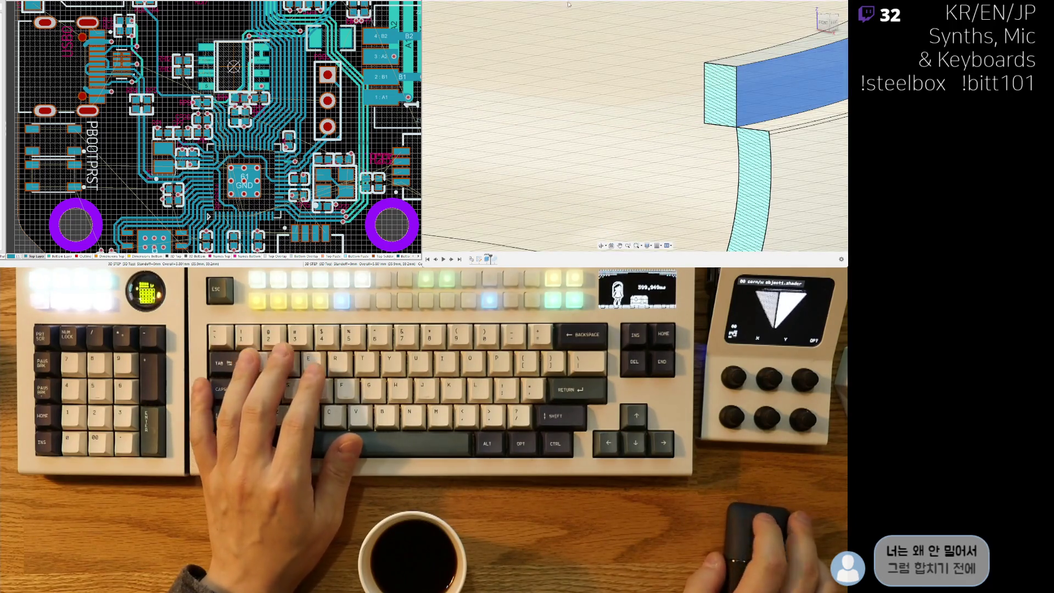
{"action": "left_click", "coordinate": [773, 104]}
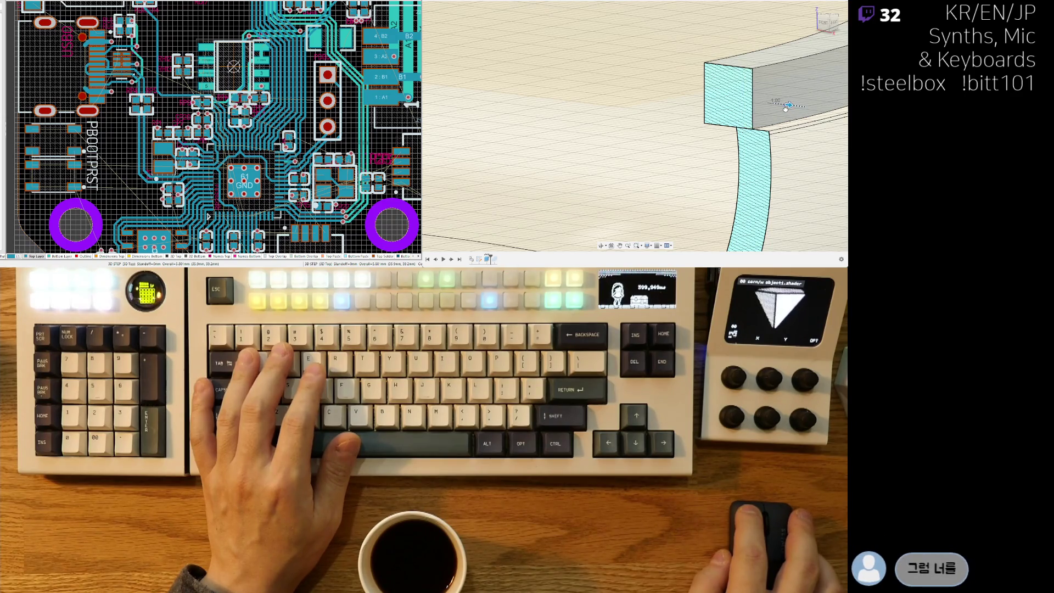
{"action": "left_click_drag", "start_coordinate": [779, 106], "coordinate": [789, 105]}
{"action": "middle_click_drag", "start_coordinate": [813, 85], "coordinate": [743, 154], "text": "shift"}
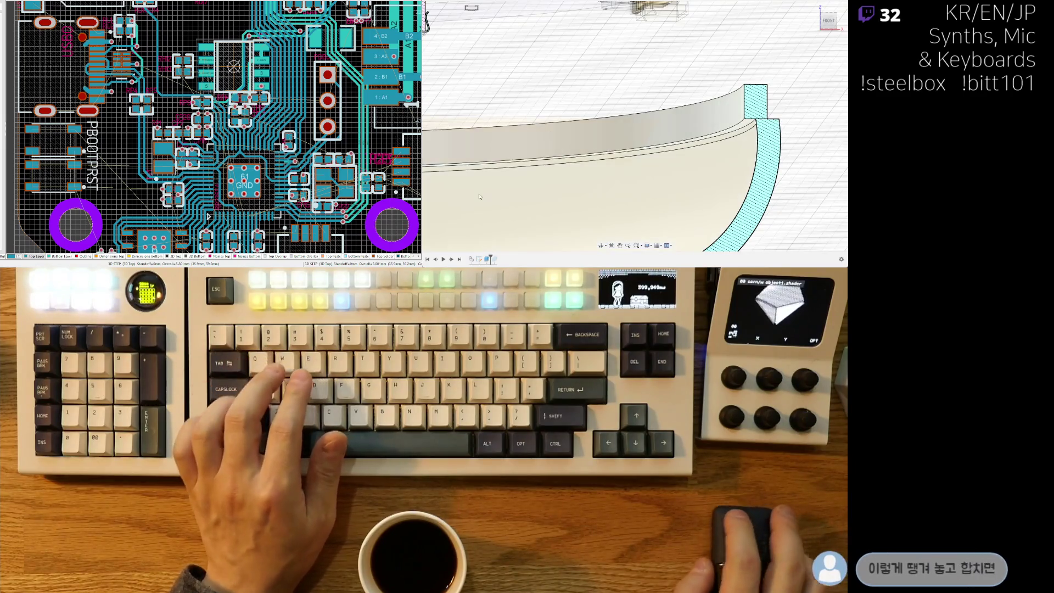
{"action": "left_click", "coordinate": [481, 191]}
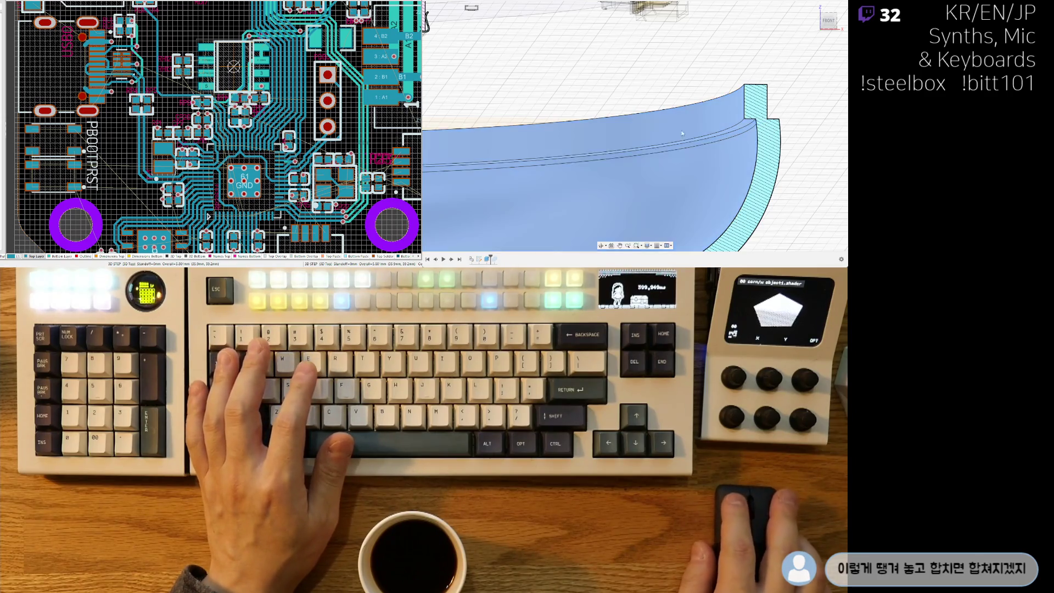
{"action": "key", "text": "Return"}
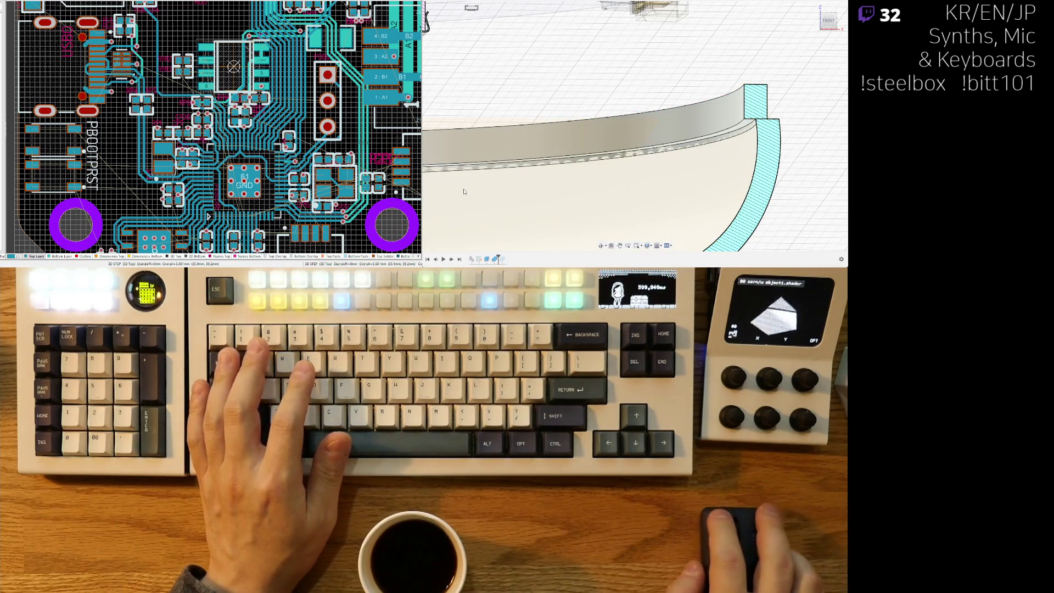
Select the inner edge of the shell's lip and drag it to preview the offset groove.
{"action": "mouse_move", "coordinate": [461, 189]}
{"action": "middle_mouse_down", "text": "shift"}
{"action": "mouse_move", "coordinate": [773, 121]}
{"action": "mouse_move", "coordinate": [750, 119]}
{"action": "middle_mouse_up", "text": "shift"}
{"action": "left_click", "coordinate": [751, 119]}
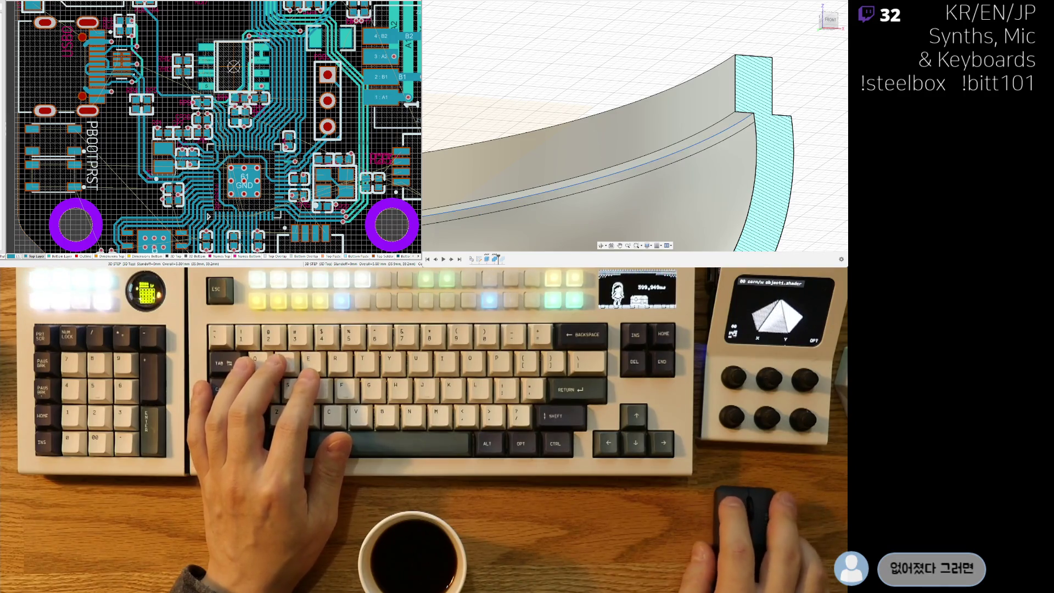
{"action": "middle_click_drag", "start_coordinate": [733, 128], "coordinate": [630, 127]}
{"action": "left_click_drag", "start_coordinate": [622, 138], "coordinate": [616, 148]}
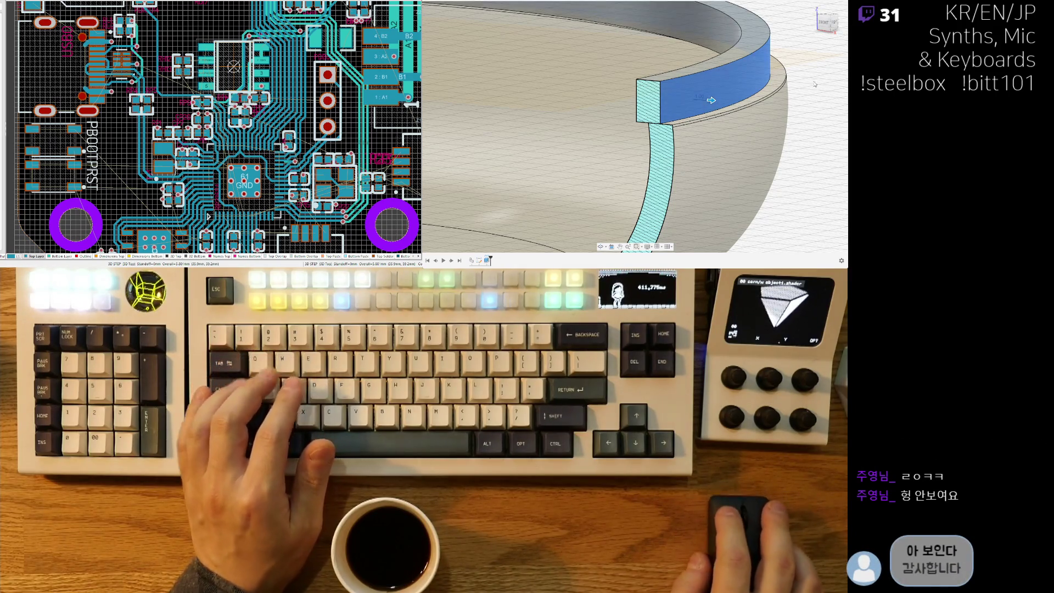
Select the whole bowl body and apply the new feature to it.
{"action": "scroll", "coordinate": [815, 86], "scroll_direction": "up", "scroll_amount": 5}
{"action": "middle_click_drag", "start_coordinate": [714, 110], "coordinate": [483, 141], "text": "shift"}
{"action": "left_click", "coordinate": [484, 141]}
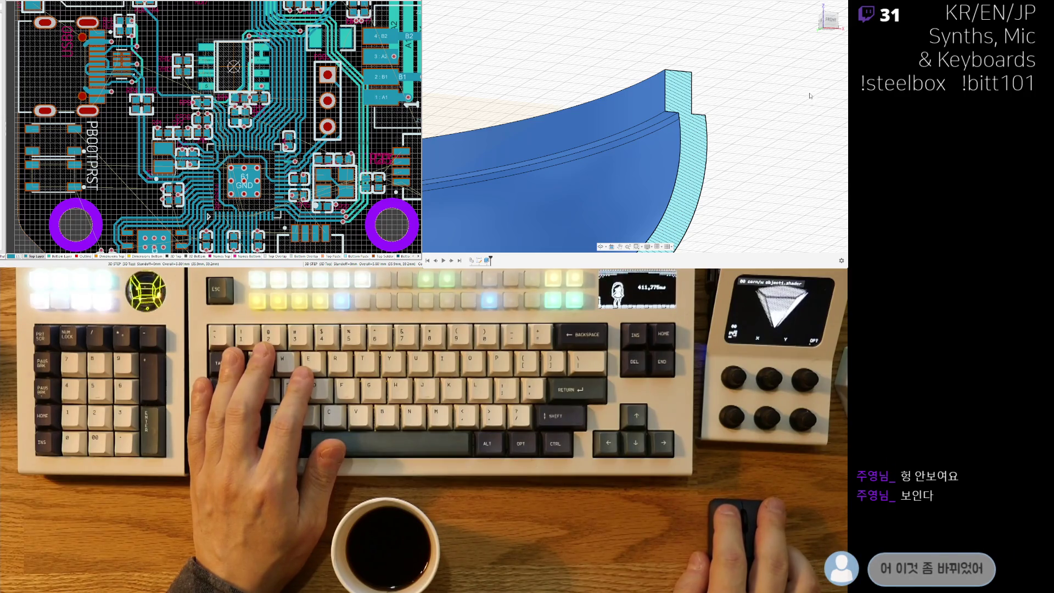
{"action": "key", "text": "Return"}
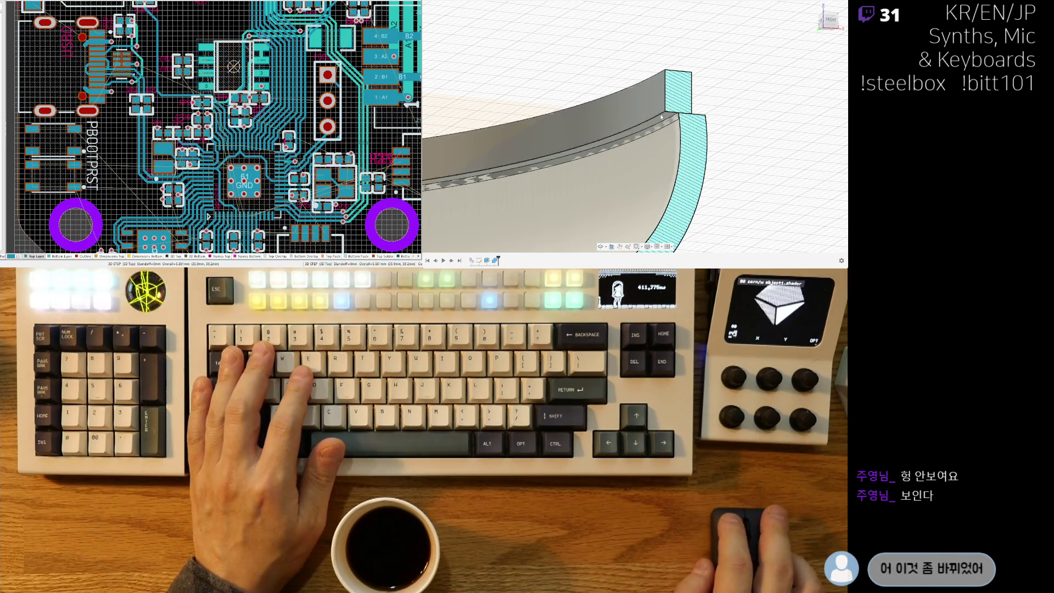
Inspect the reshaped lip edge head-on and select the strip face along the curved section.
{"action": "scroll", "coordinate": [662, 117], "scroll_direction": "up", "scroll_amount": 5}
{"action": "middle_click_drag", "start_coordinate": [662, 116], "coordinate": [663, 107], "text": "shift"}
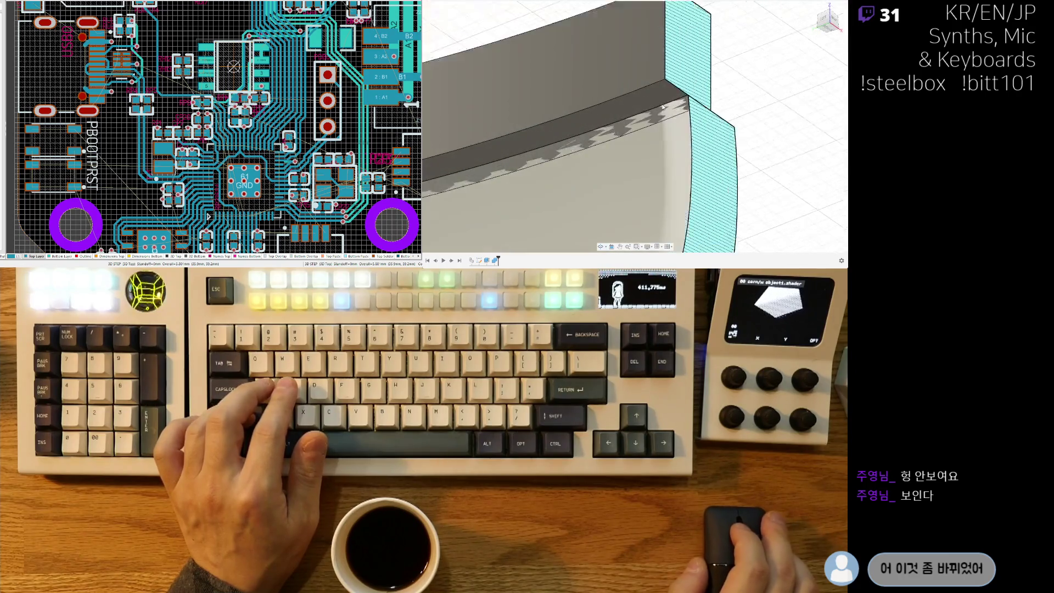
{"action": "scroll", "coordinate": [662, 107], "scroll_direction": "down", "scroll_amount": 5}
{"action": "middle_click_drag", "start_coordinate": [690, 124], "coordinate": [466, 131], "text": "shift"}
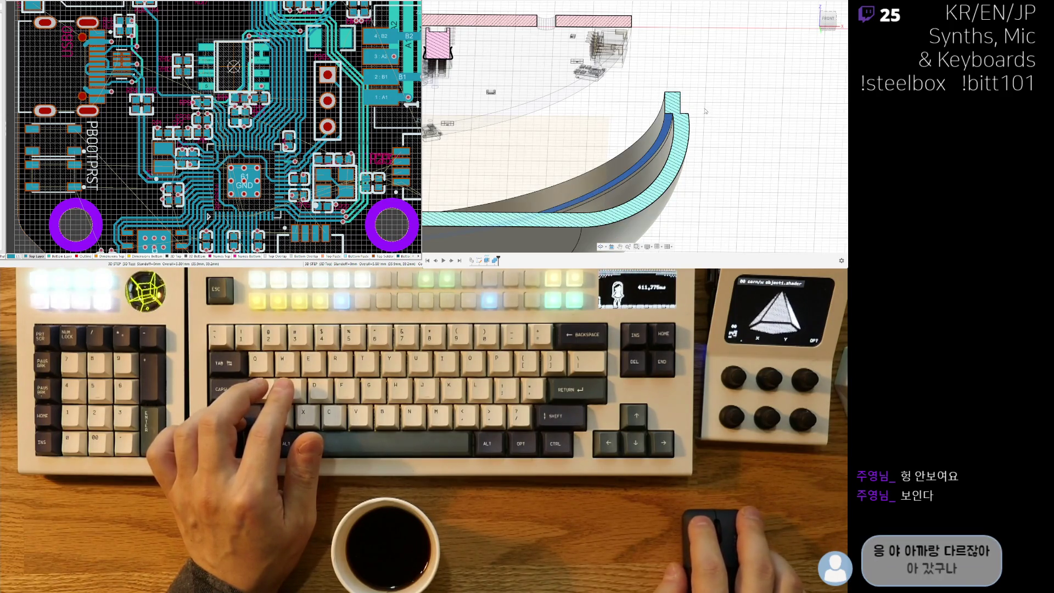
{"action": "scroll", "coordinate": [724, 121], "scroll_direction": "up", "scroll_amount": 5}
{"action": "middle_click_drag", "start_coordinate": [724, 122], "coordinate": [619, 101], "text": "shift"}
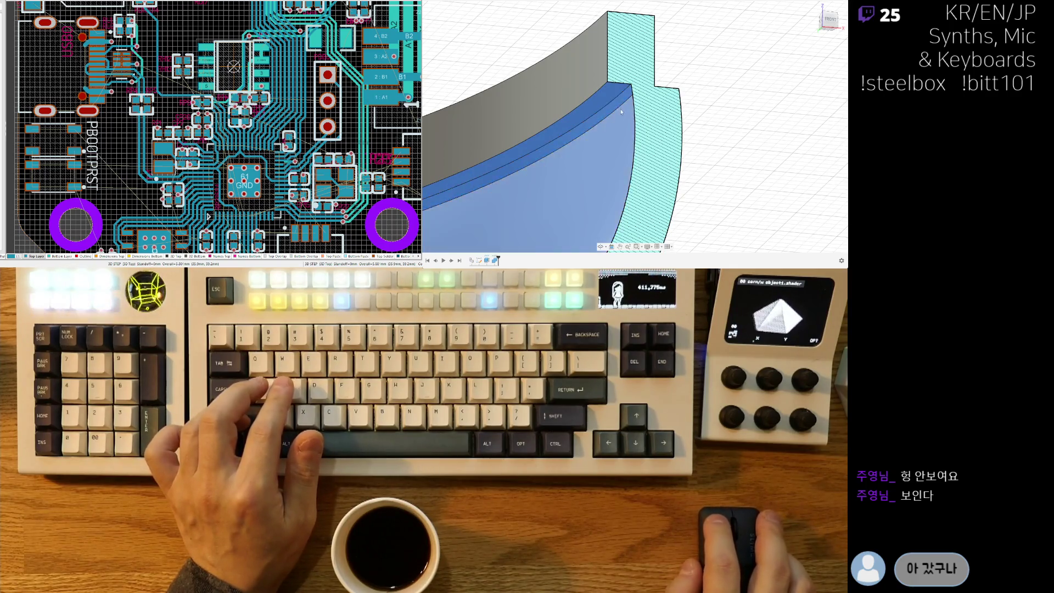
{"action": "left_click", "coordinate": [627, 96]}
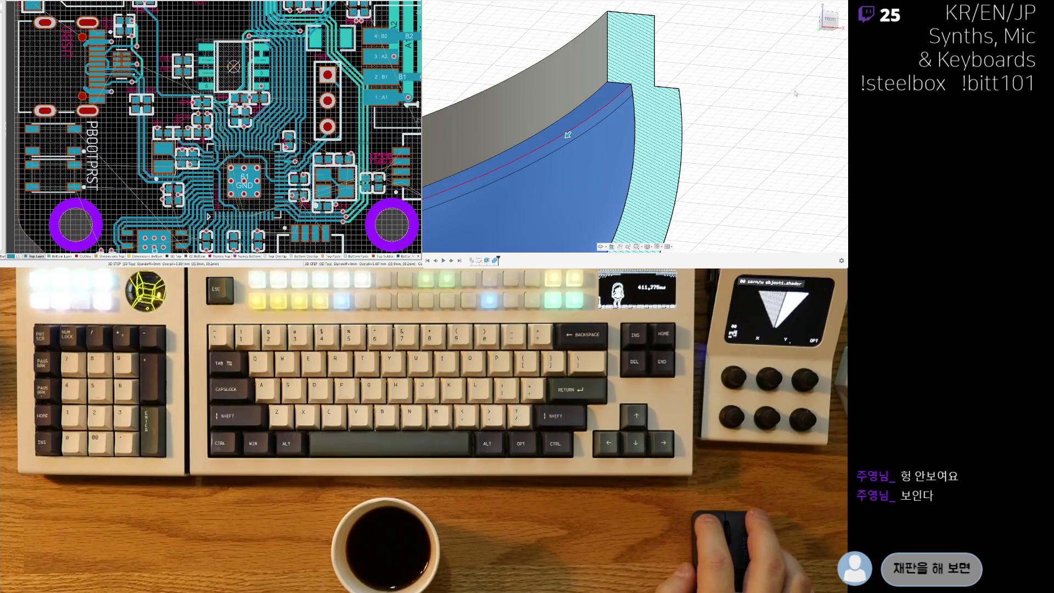
{"action": "left_click", "coordinate": [576, 144]}
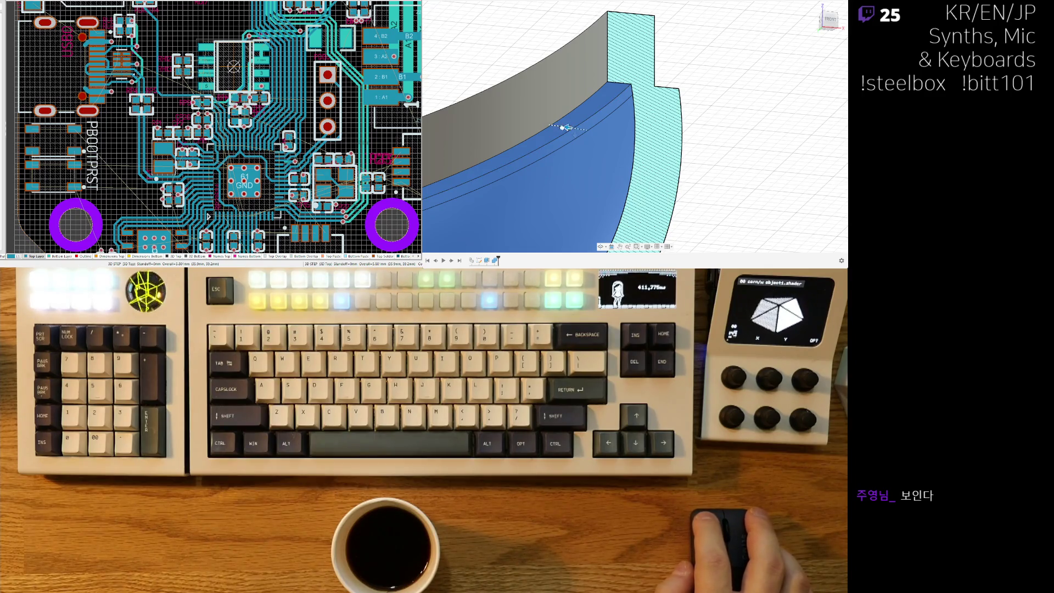
{"action": "scroll", "coordinate": [582, 121], "scroll_direction": "up", "scroll_amount": 5}
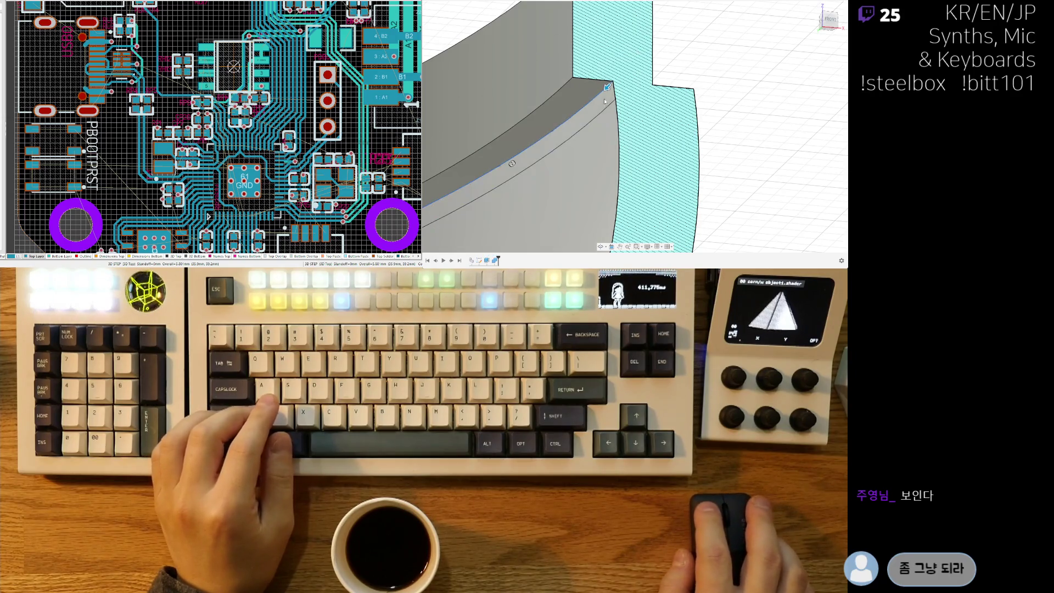
Try rounding the curved lip edge, then undo it so the edge stays sharp.
{"action": "left_click", "coordinate": [607, 93]}
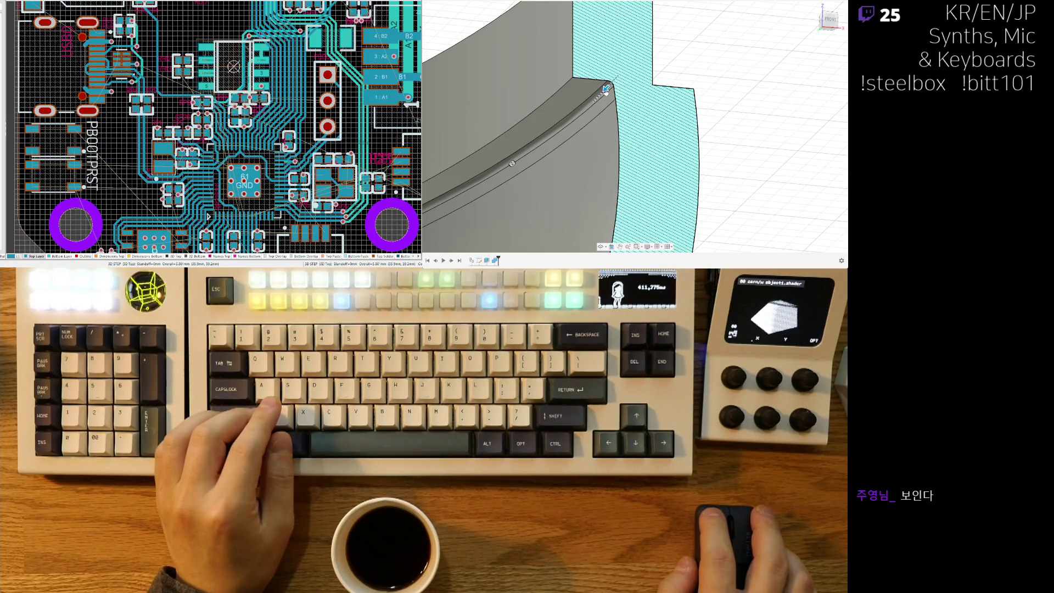
{"action": "left_click_drag", "start_coordinate": [604, 92], "coordinate": [605, 100]}
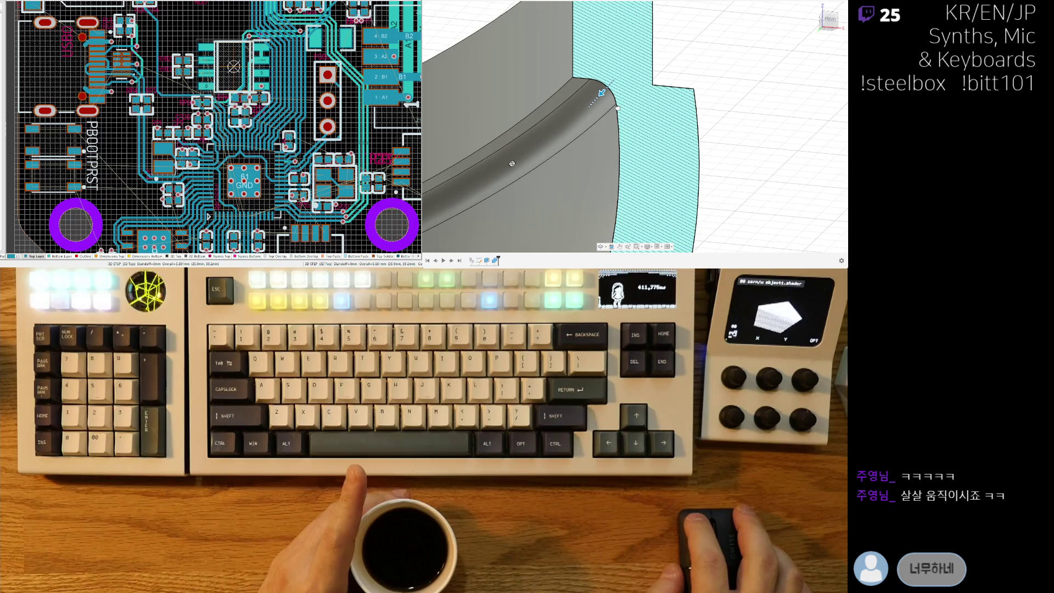
{"action": "left_click_drag", "start_coordinate": [603, 93], "coordinate": [596, 98]}
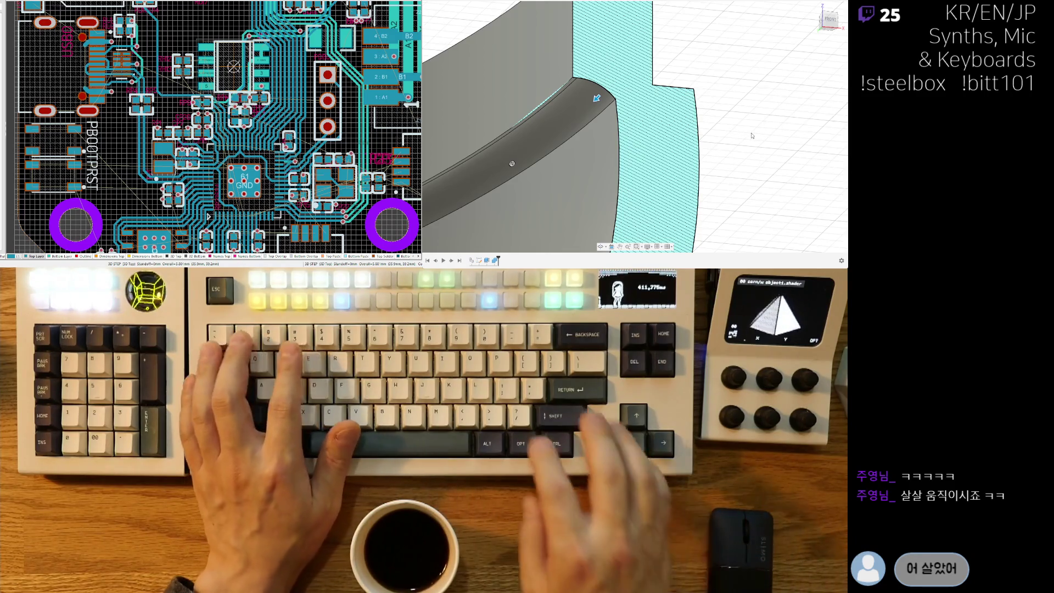
{"action": "key", "text": "ctrl+z"}
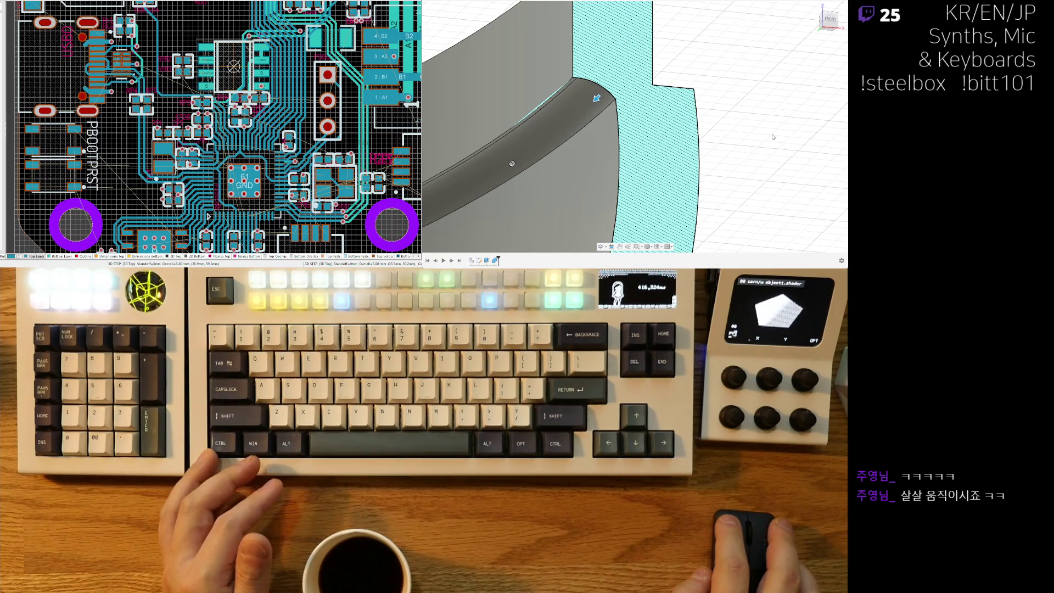
Orbit lower and zoom in to inspect the section notch closely.
{"action": "scroll", "coordinate": [630, 143], "scroll_direction": "down", "scroll_amount": 5}
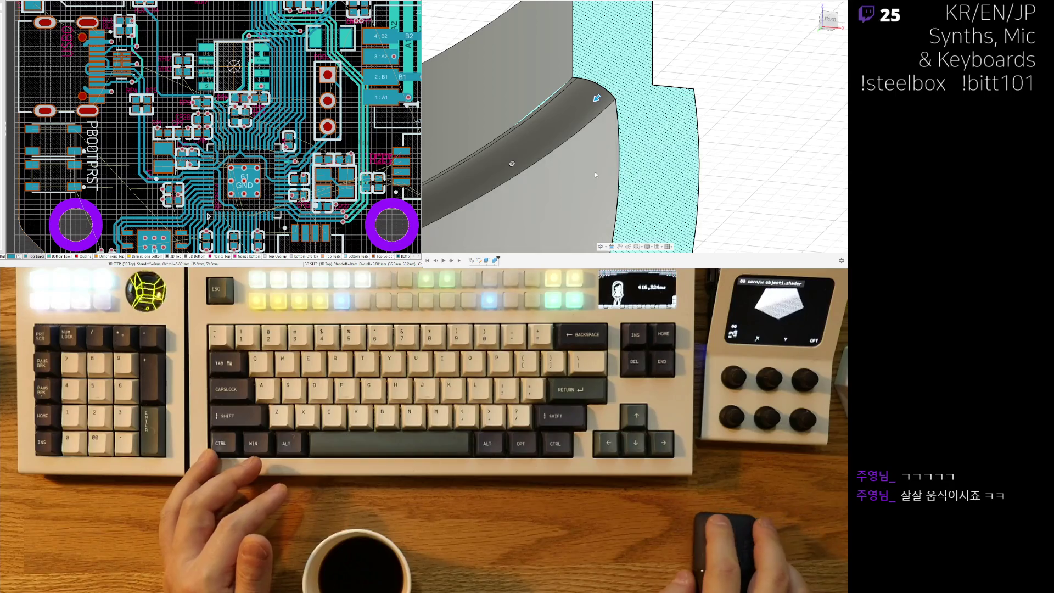
{"action": "mouse_move", "coordinate": [655, 126]}
{"action": "middle_mouse_down", "text": "shift"}
{"action": "mouse_move", "coordinate": [644, 140]}
{"action": "mouse_move", "coordinate": [629, 137]}
{"action": "middle_mouse_up", "text": "shift"}
{"action": "scroll", "coordinate": [640, 143], "scroll_direction": "up", "scroll_amount": 6}
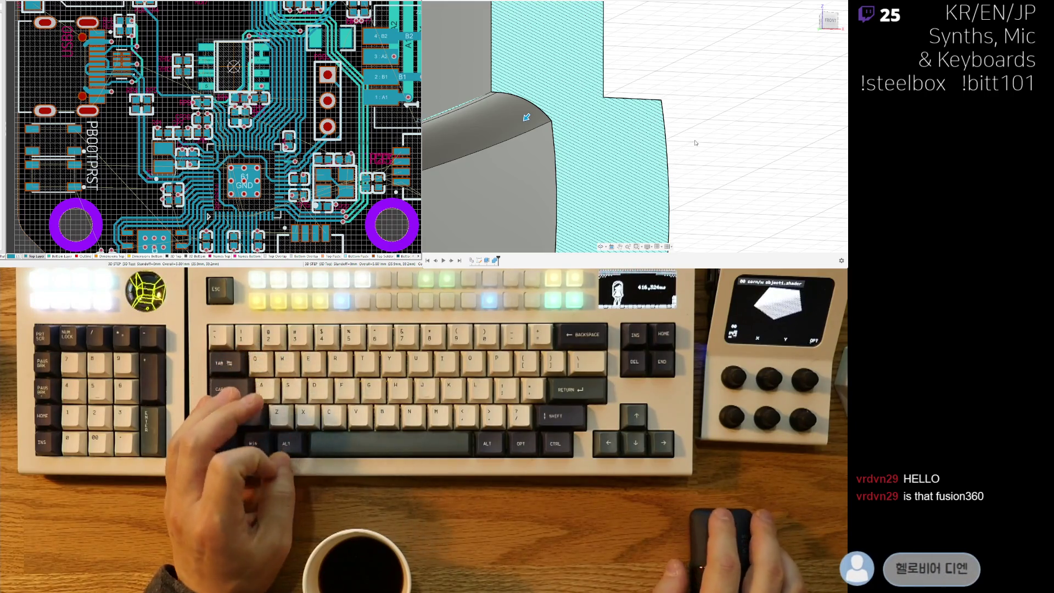
Undo the earlier rounding, then fillet the curved lip's top edge, starting from radius 1.
{"action": "middle_click_drag", "start_coordinate": [529, 113], "coordinate": [592, 132], "text": "shift"}
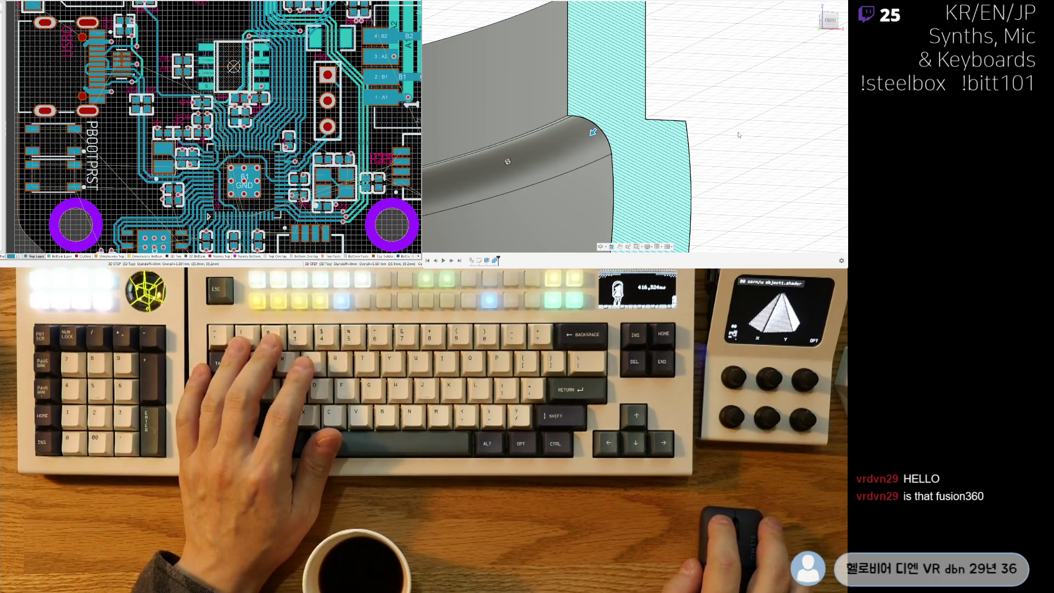
{"action": "key", "text": "ctrl+z"}
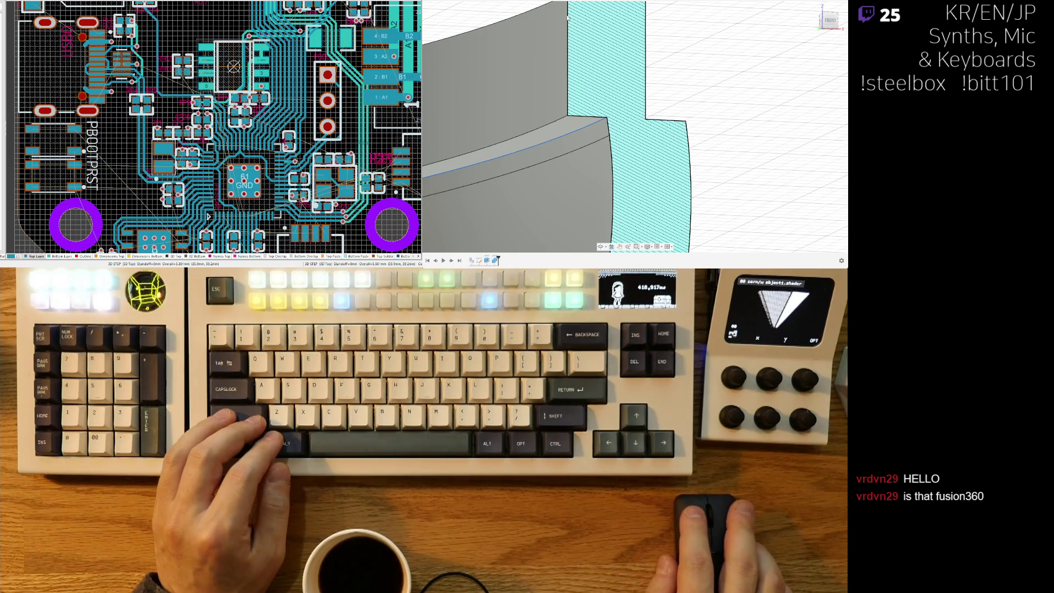
{"action": "left_click", "coordinate": [596, 125]}
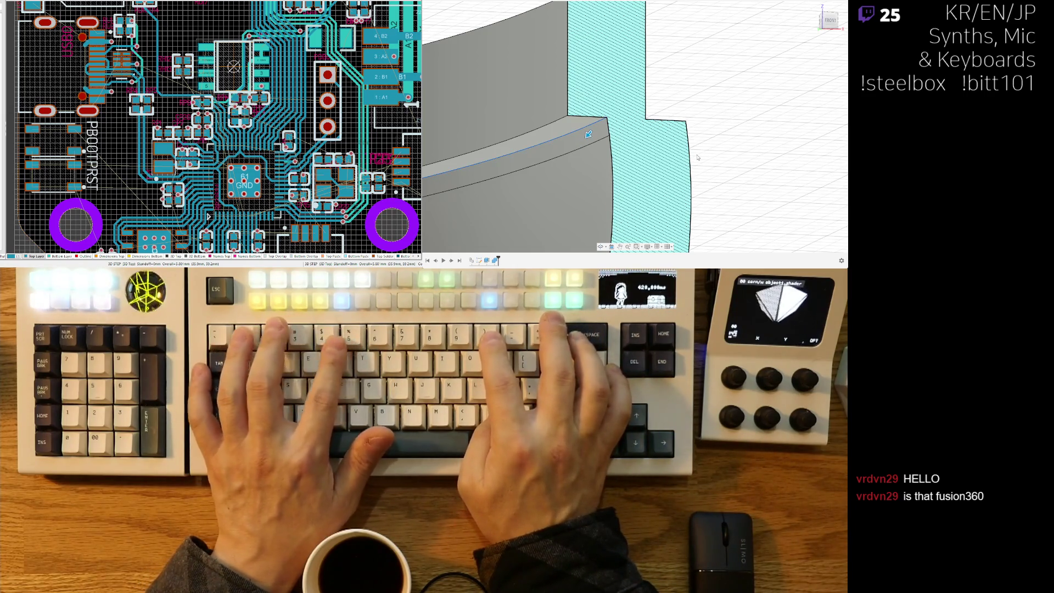
{"action": "type", "text": "1"}
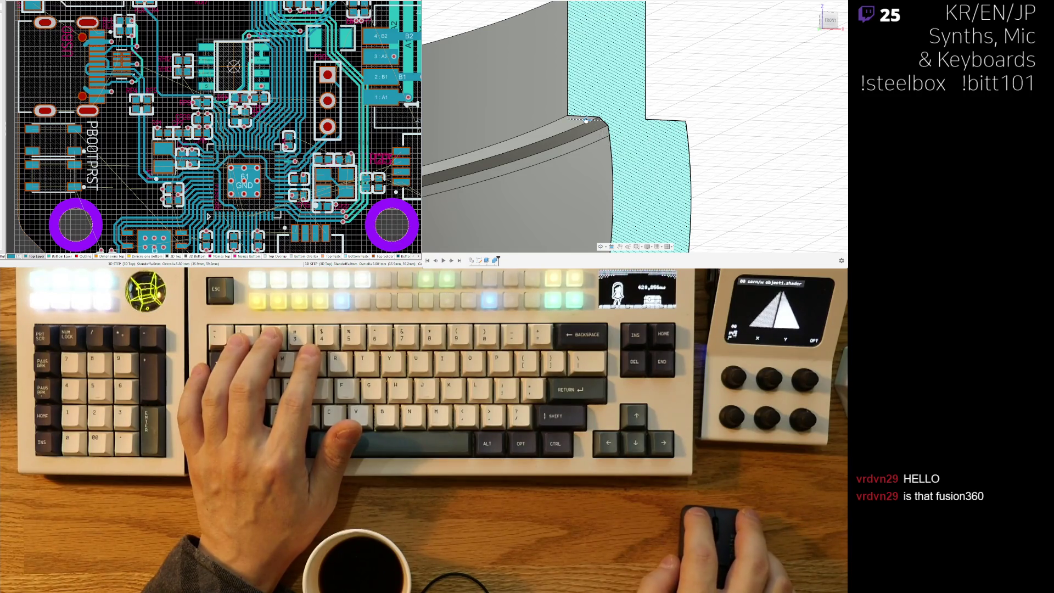
{"action": "left_click_drag", "start_coordinate": [584, 120], "coordinate": [595, 119]}
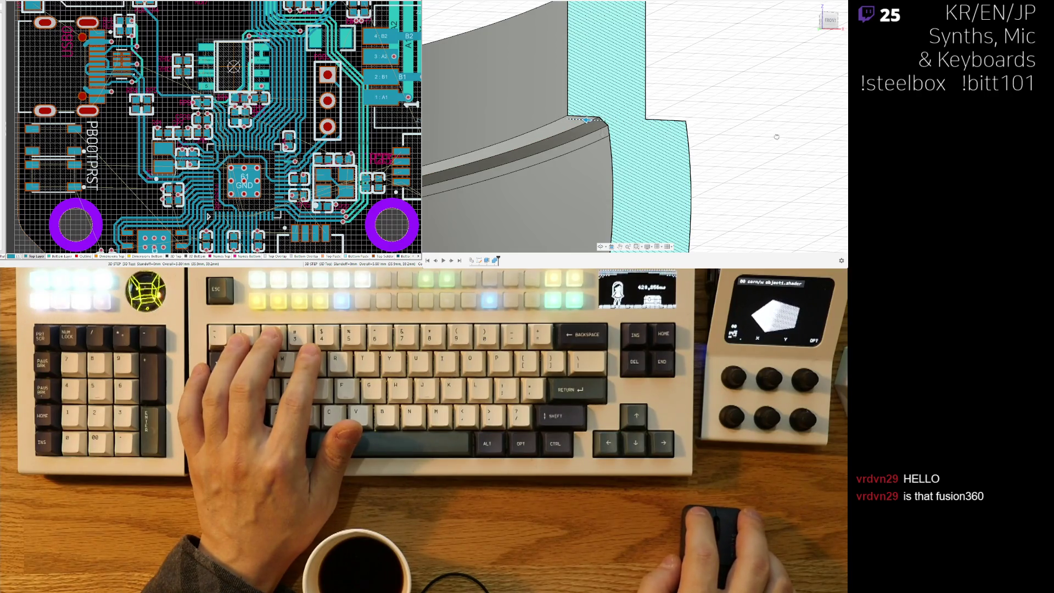
{"action": "key", "text": "Return"}
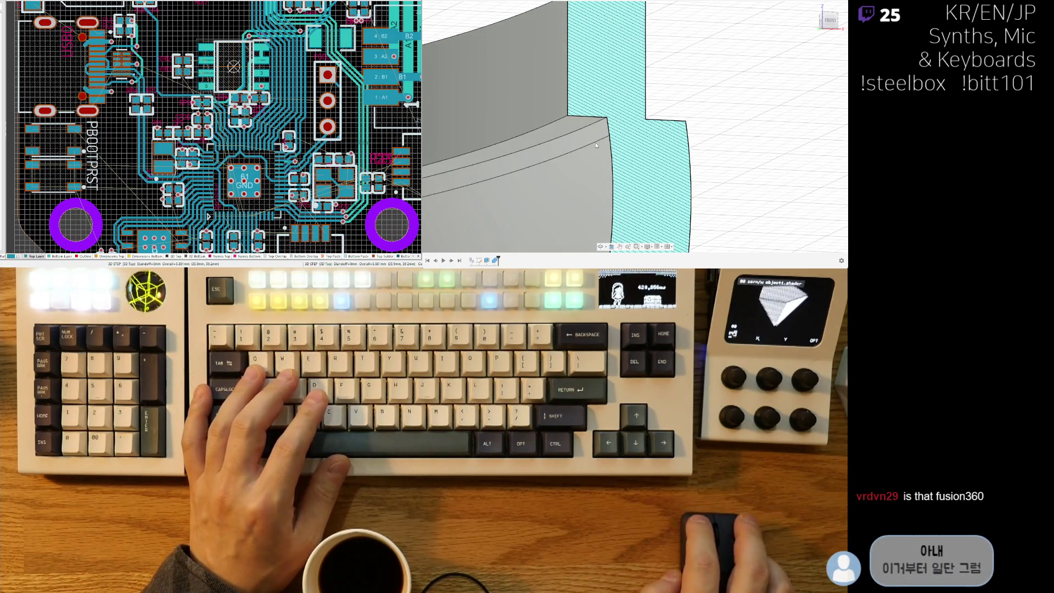
{"action": "middle_click_drag", "start_coordinate": [594, 161], "coordinate": [597, 122]}
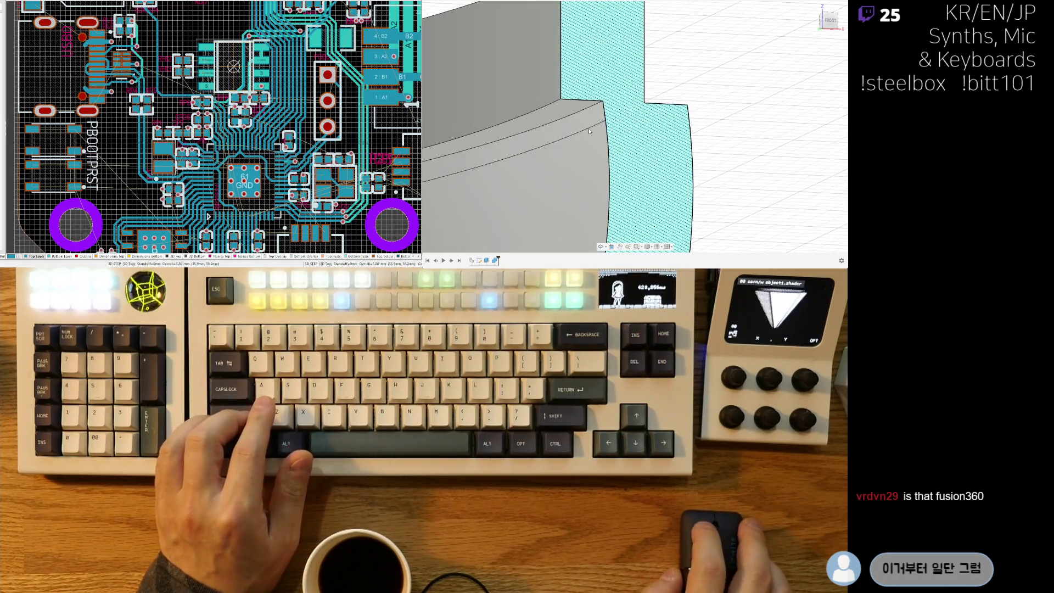
{"action": "left_click", "coordinate": [595, 126]}
{"action": "scroll", "coordinate": [619, 140], "scroll_direction": "down", "scroll_amount": 2}
{"action": "mouse_move", "coordinate": [710, 181]}
{"action": "middle_mouse_down", "text": "shift"}
{"action": "mouse_move", "coordinate": [542, 161]}
{"action": "mouse_move", "coordinate": [577, 200]}
{"action": "mouse_move", "coordinate": [752, 194]}
{"action": "mouse_move", "coordinate": [549, 154]}
{"action": "middle_mouse_up", "text": "shift"}
{"action": "scroll", "coordinate": [548, 153], "scroll_direction": "up", "scroll_amount": 5}
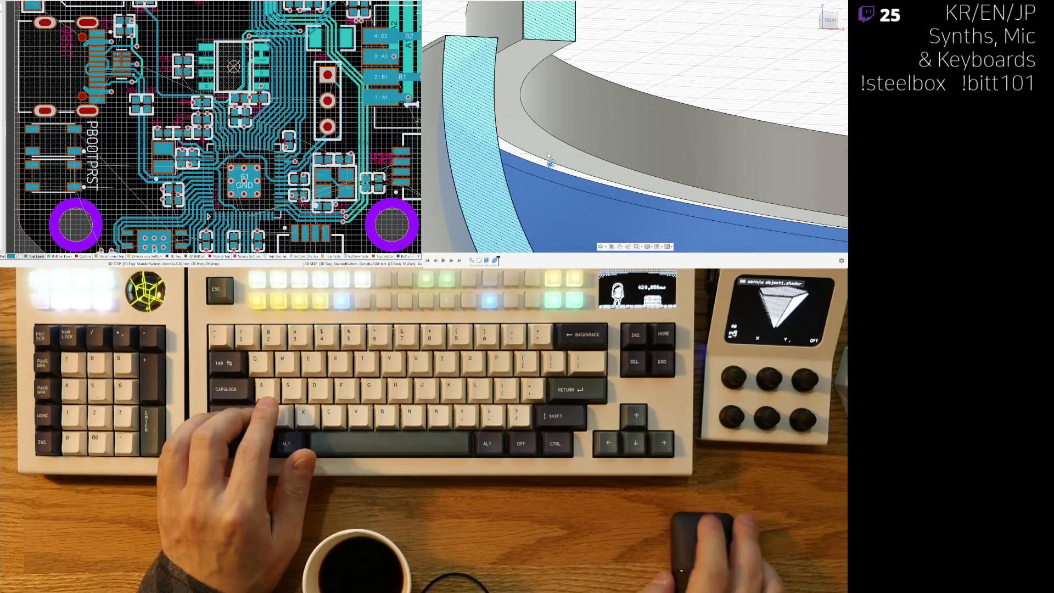
{"action": "scroll", "coordinate": [557, 157], "scroll_direction": "down", "scroll_amount": 5}
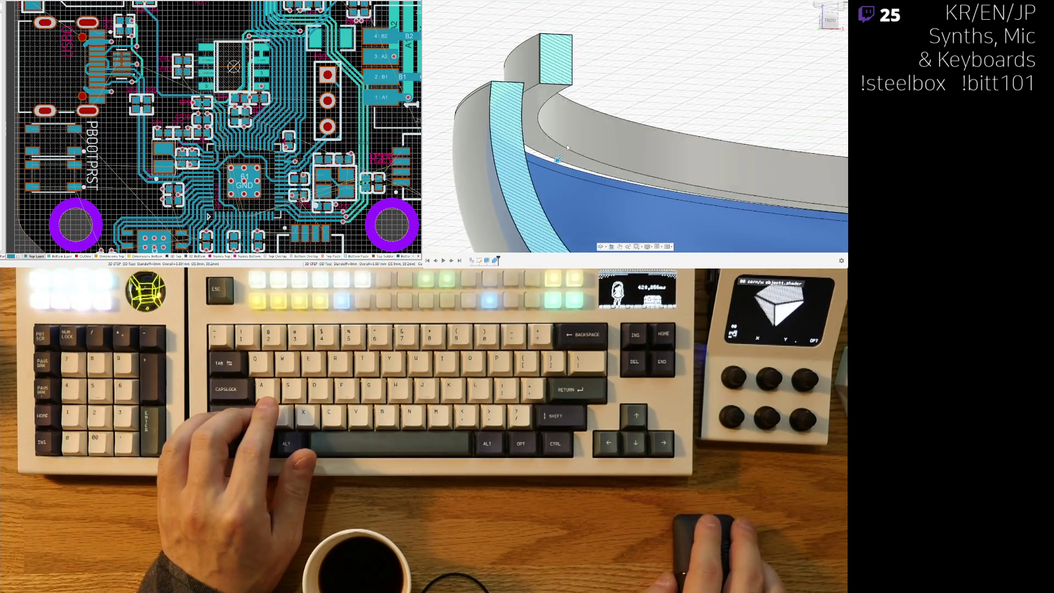
{"action": "middle_click_drag", "start_coordinate": [557, 158], "coordinate": [582, 128], "text": "shift"}
{"action": "scroll", "coordinate": [585, 126], "scroll_direction": "up", "scroll_amount": 3}
{"action": "scroll", "coordinate": [584, 125], "scroll_direction": "down", "scroll_amount": 5}
{"action": "middle_click_drag", "start_coordinate": [650, 131], "coordinate": [791, 177], "text": "shift"}
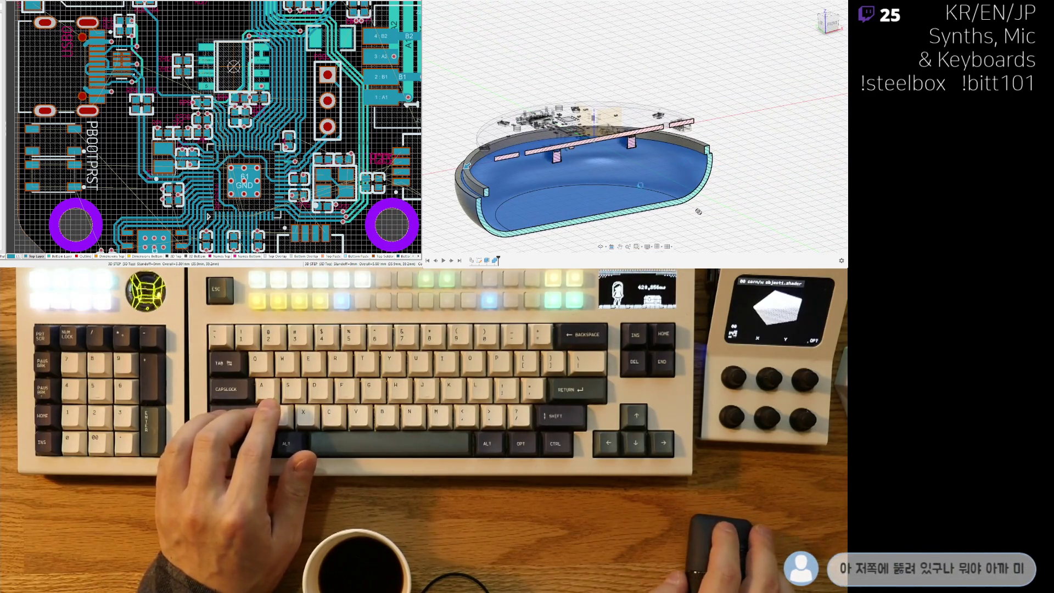
{"action": "left_click", "coordinate": [698, 211]}
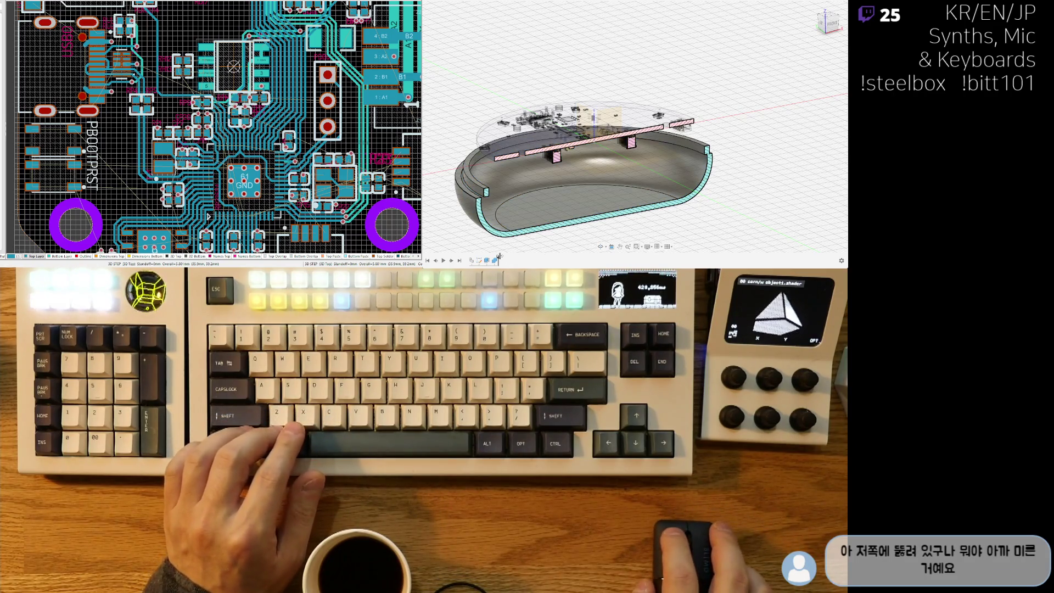
{"action": "left_click_drag", "start_coordinate": [488, 258], "coordinate": [491, 259]}
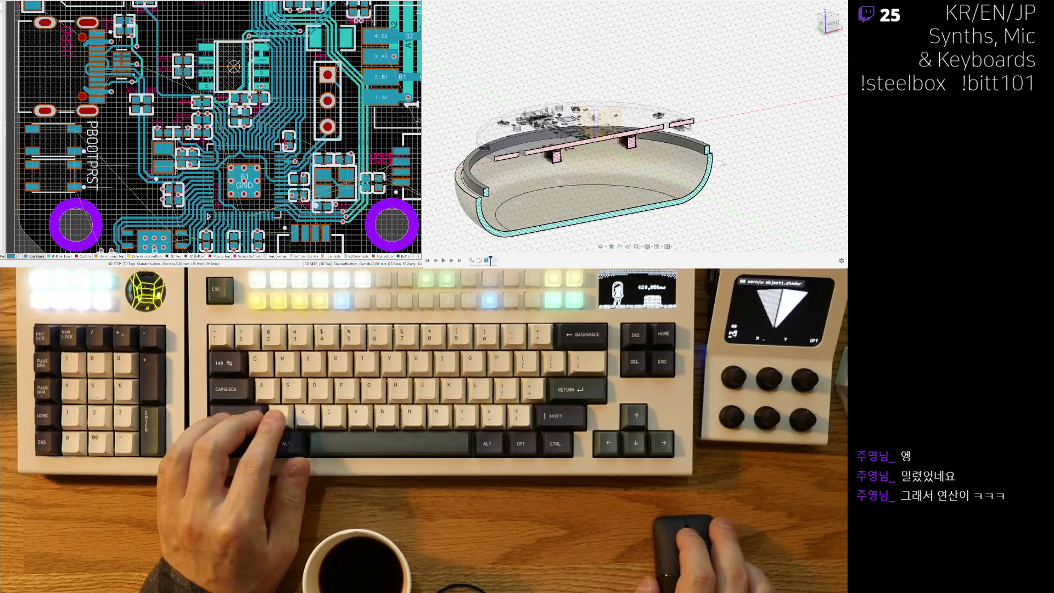
{"action": "mouse_move", "coordinate": [660, 209]}
{"action": "middle_mouse_down", "text": "shift"}
{"action": "mouse_move", "coordinate": [590, 208]}
{"action": "mouse_move", "coordinate": [492, 154]}
{"action": "middle_mouse_up", "text": "shift"}
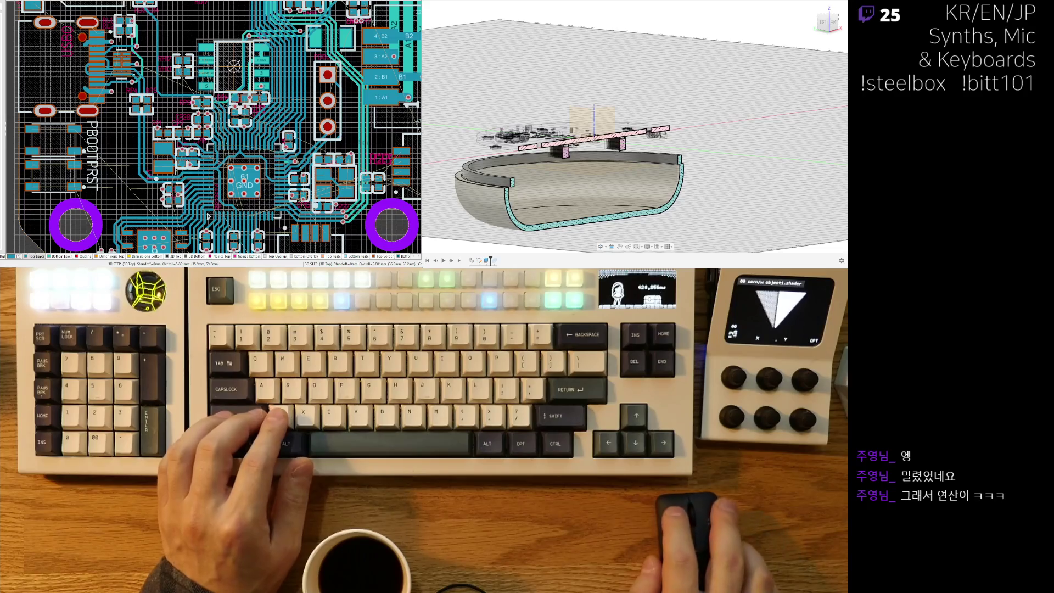
{"action": "left_click", "coordinate": [504, 183]}
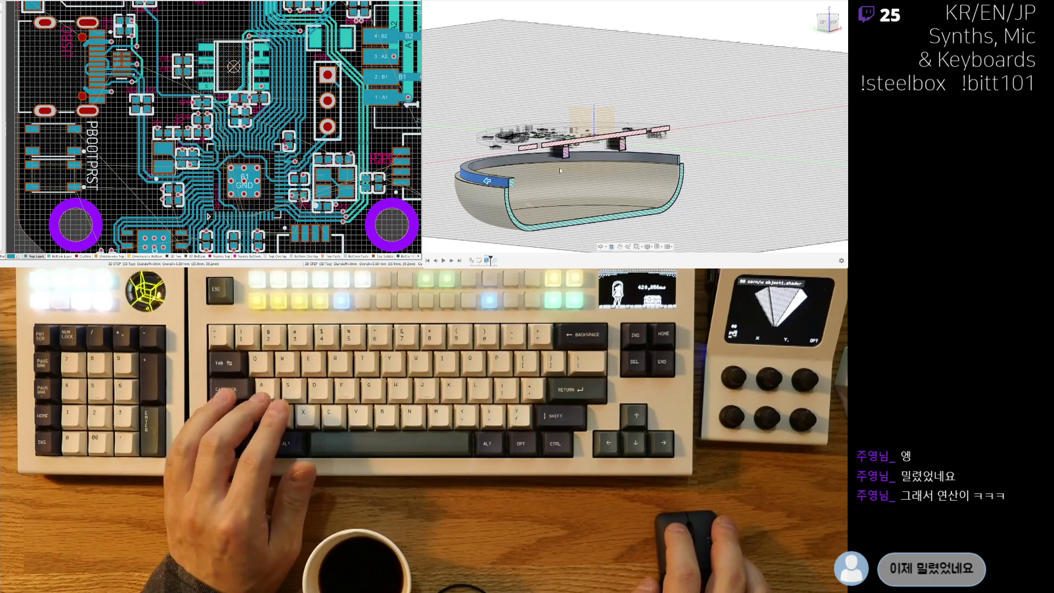
{"action": "left_click", "coordinate": [828, 22]}
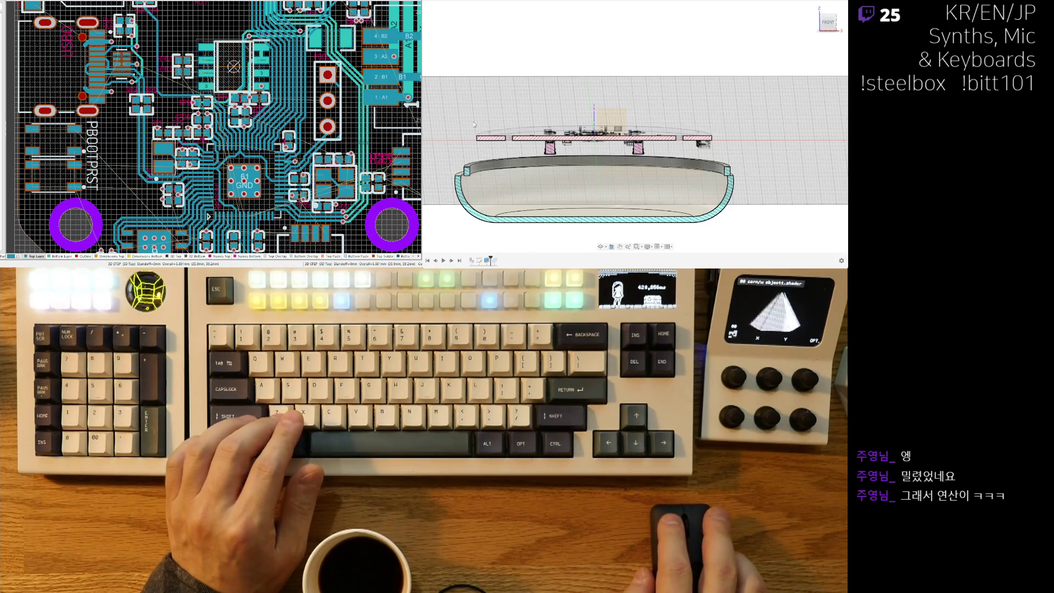
{"action": "key", "text": "ctrl+z"}
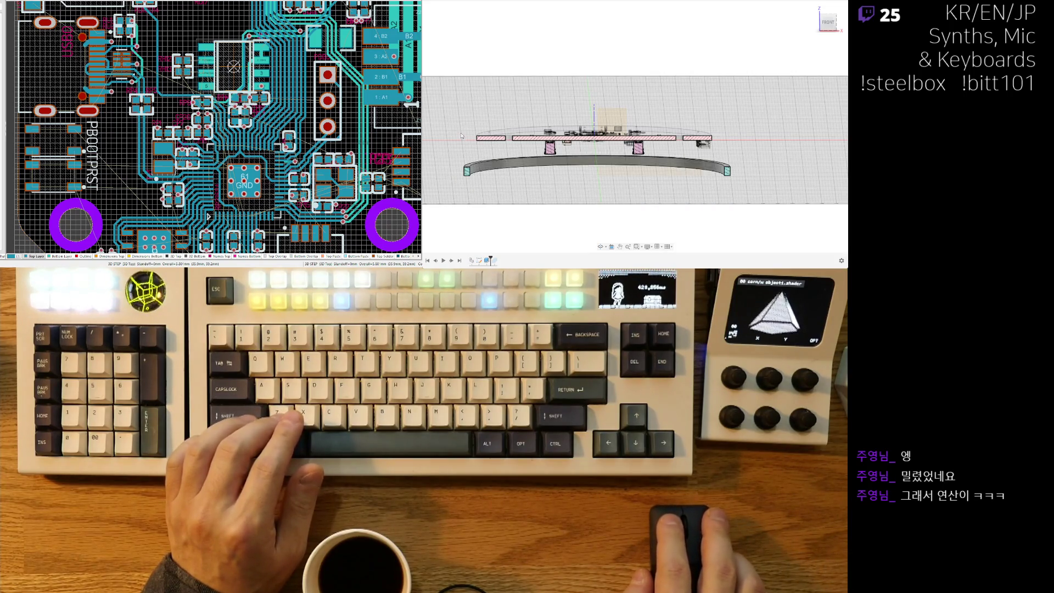
{"action": "key", "text": "ctrl+y"}
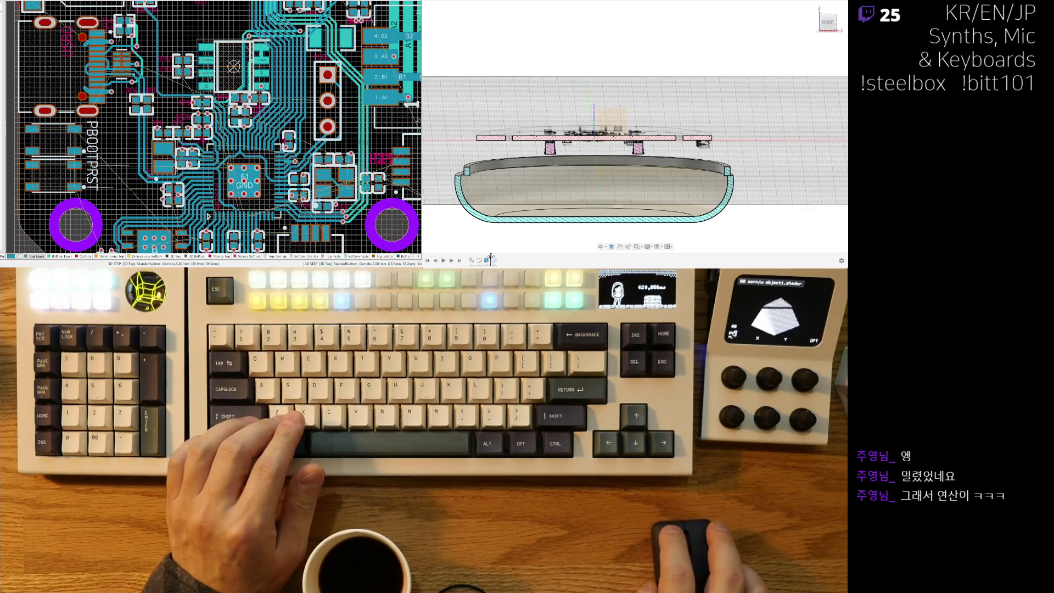
{"action": "mouse_move", "coordinate": [615, 217]}
{"action": "middle_mouse_down", "text": "shift"}
{"action": "mouse_move", "coordinate": [656, 216]}
{"action": "mouse_move", "coordinate": [569, 213]}
{"action": "middle_mouse_up", "text": "shift"}
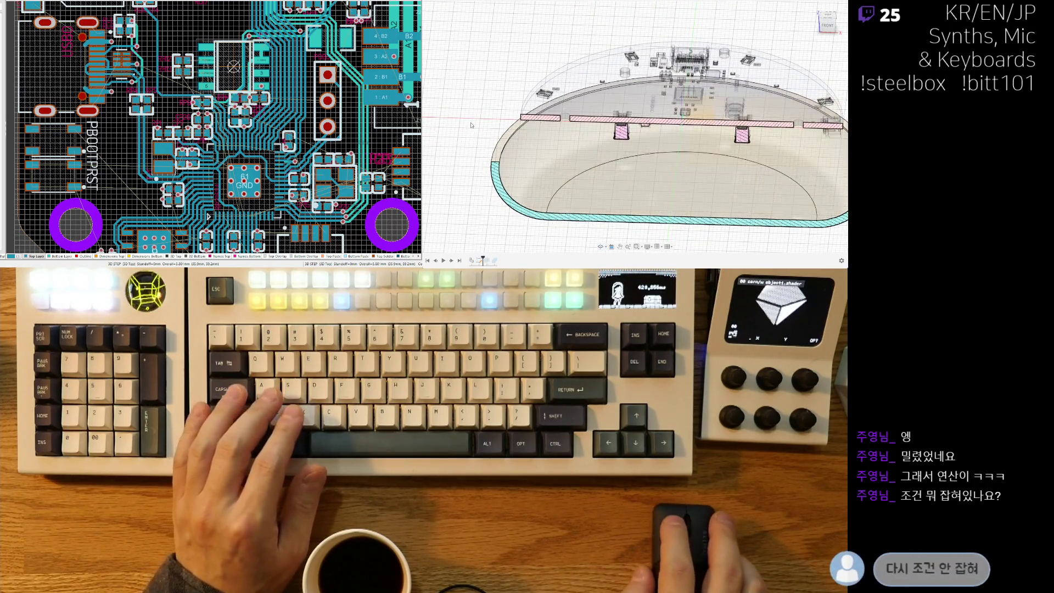
Select the shell body and switch to a flat top-down view of the circular board.
{"action": "left_click", "coordinate": [519, 159]}
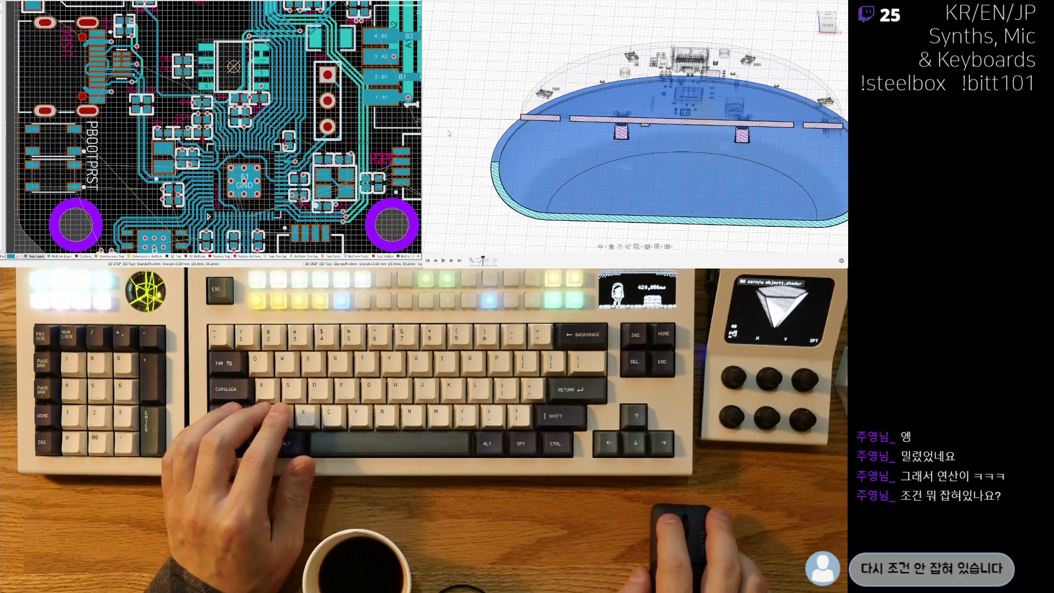
{"action": "middle_click_drag", "start_coordinate": [482, 142], "coordinate": [593, 174], "text": "shift"}
{"action": "left_click", "coordinate": [827, 22]}
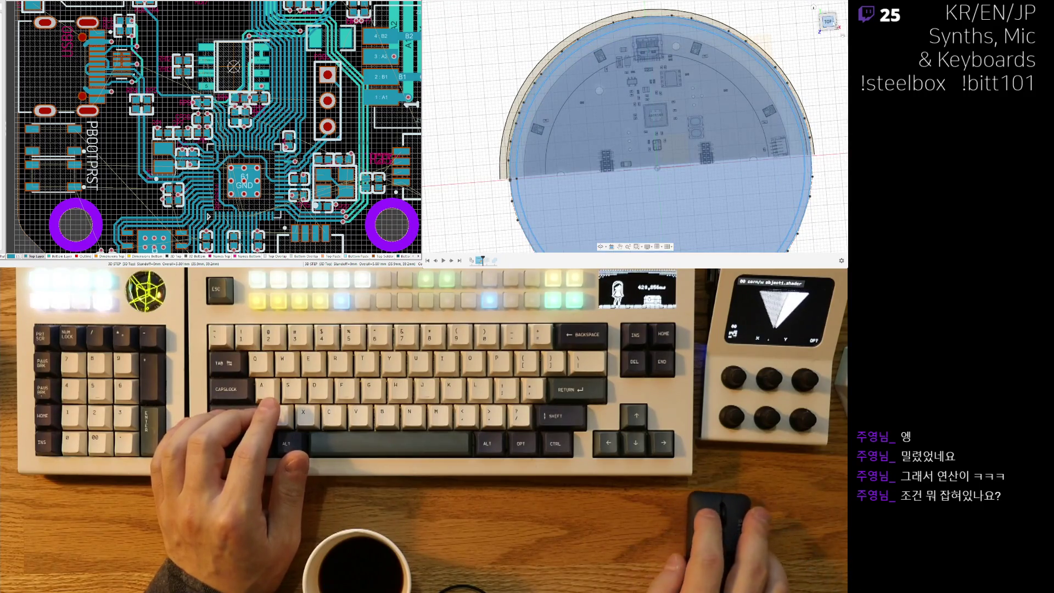
{"action": "scroll", "coordinate": [676, 142], "scroll_direction": "down", "scroll_amount": 2}
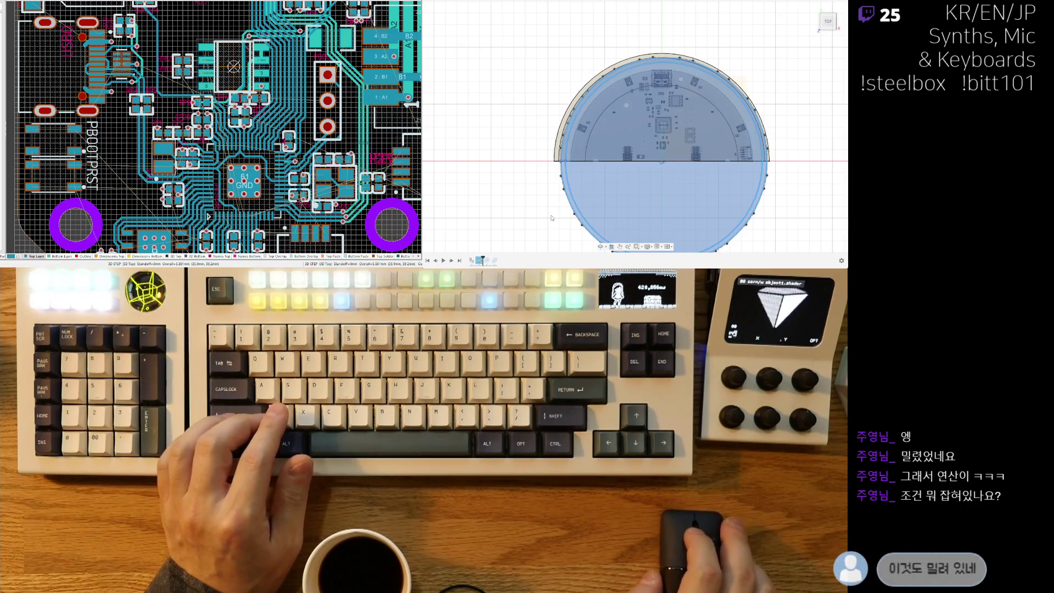
{"action": "middle_click_drag", "start_coordinate": [548, 190], "coordinate": [554, 172]}
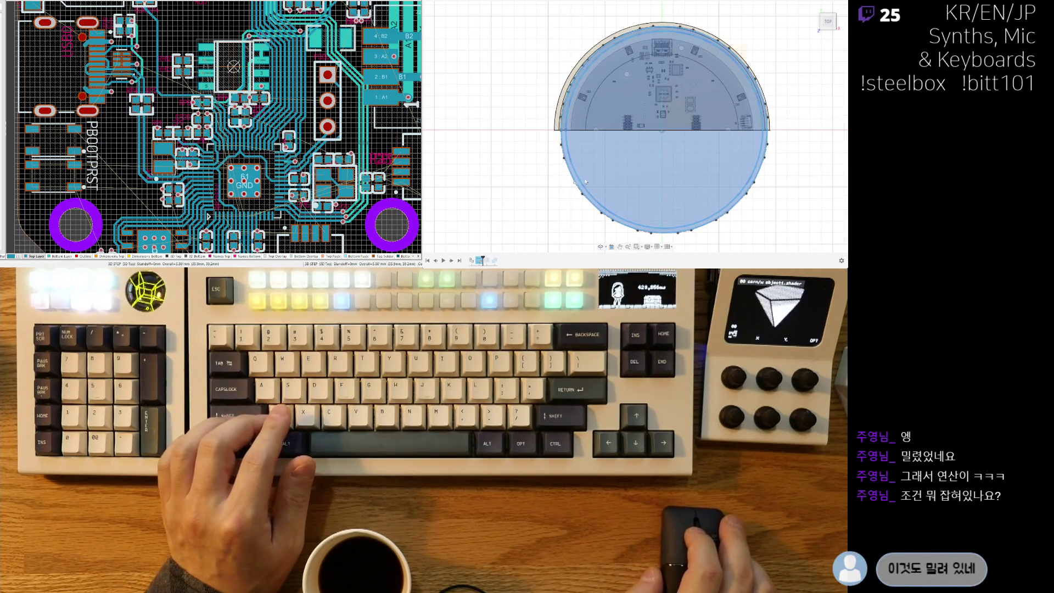
{"action": "scroll", "coordinate": [658, 142], "scroll_direction": "up", "scroll_amount": 5}
{"action": "scroll", "coordinate": [661, 131], "scroll_direction": "down", "scroll_amount": 3}
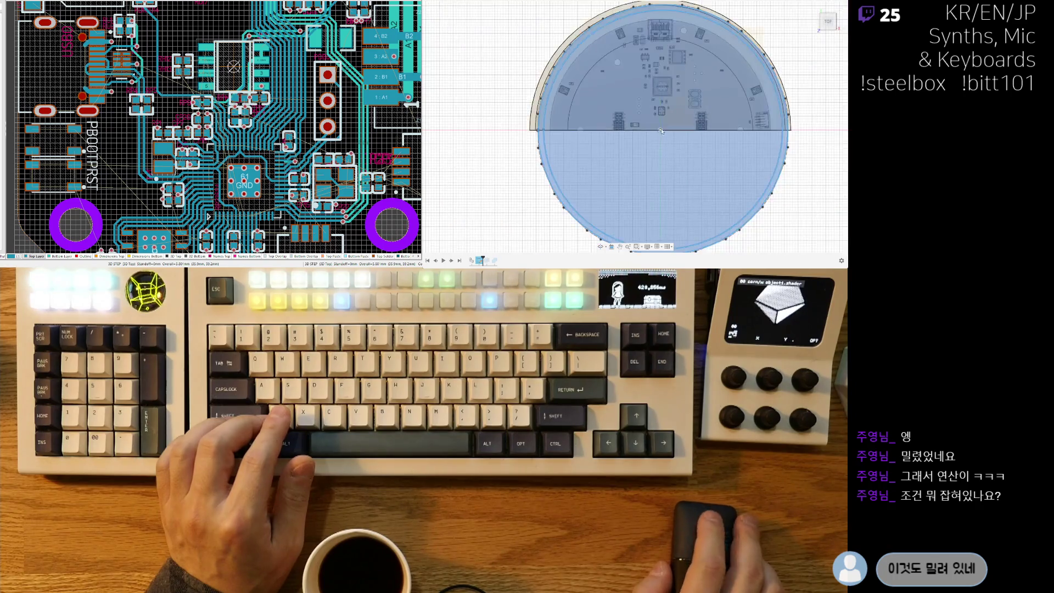
{"action": "scroll", "coordinate": [661, 131], "scroll_direction": "down", "scroll_amount": 4}
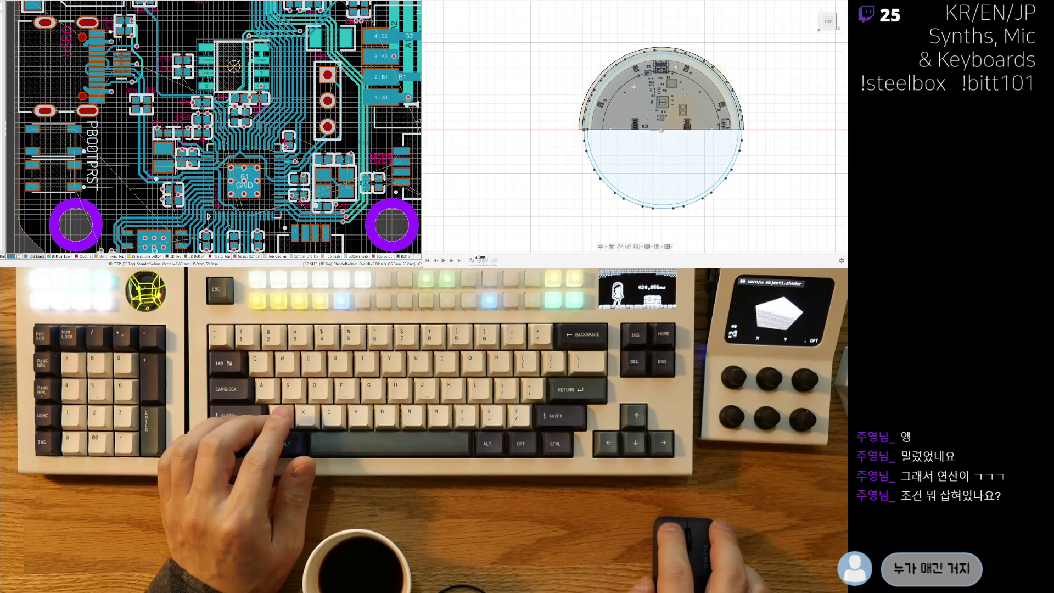
Drag the timeline marker back to an earlier feature, hiding the lower transparent half.
{"action": "left_click_drag", "start_coordinate": [474, 260], "coordinate": [471, 261]}
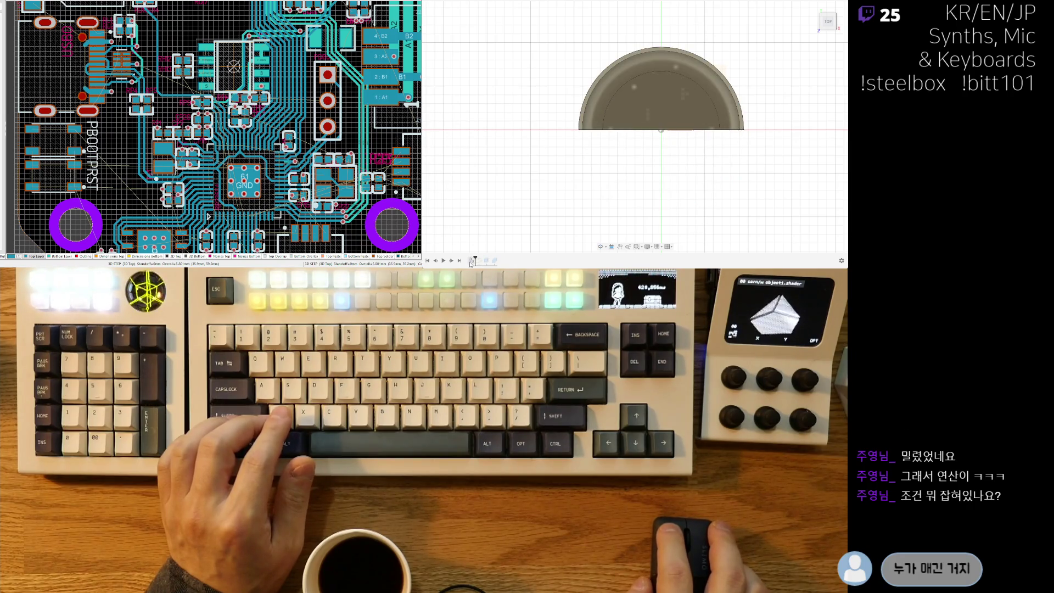
{"action": "scroll", "coordinate": [662, 177], "scroll_direction": "up", "scroll_amount": 10}
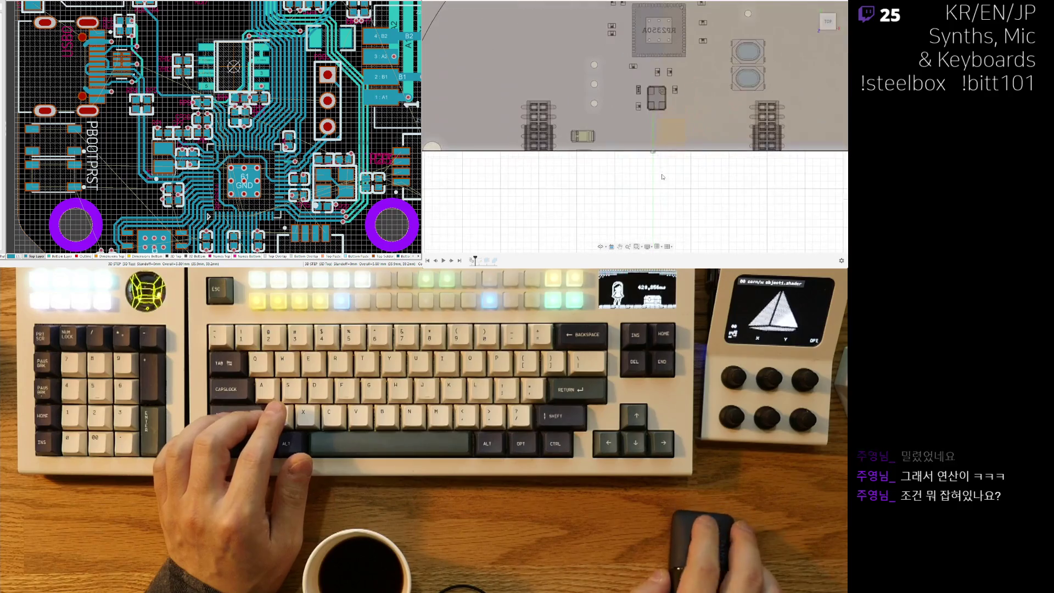
{"action": "scroll", "coordinate": [663, 177], "scroll_direction": "down", "scroll_amount": 10}
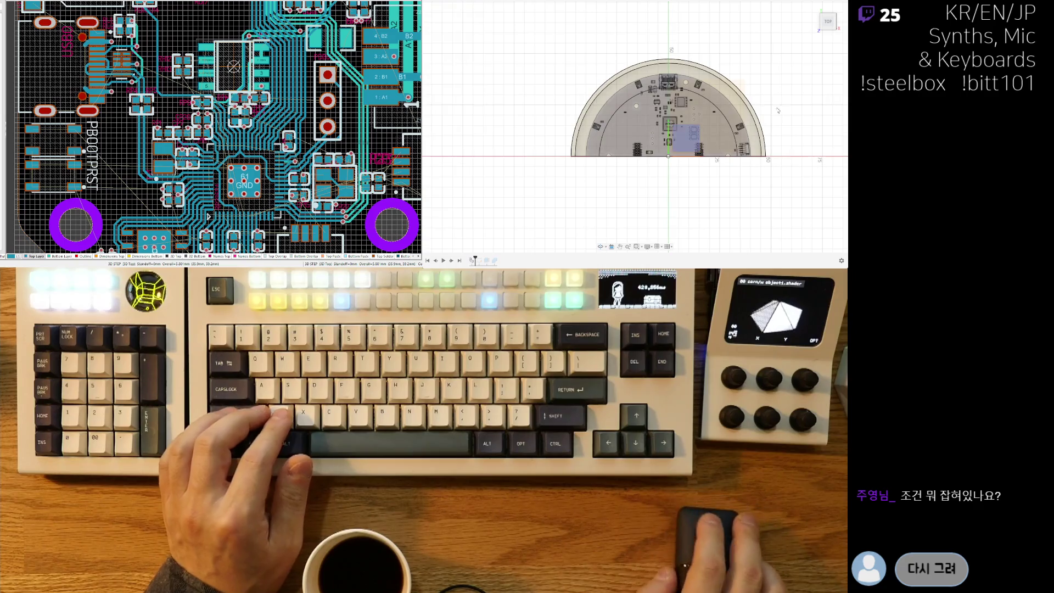
{"action": "middle_click_drag", "start_coordinate": [806, 136], "coordinate": [727, 143]}
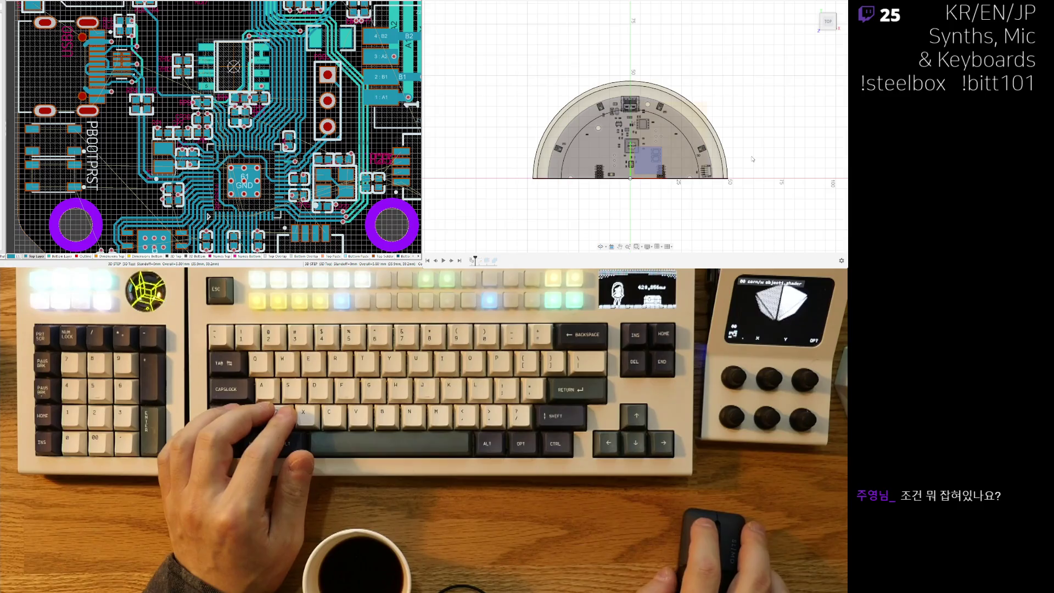
Draw a centre circle from the origin out to the board edge.
{"action": "scroll", "coordinate": [753, 159], "scroll_direction": "up", "scroll_amount": 5}
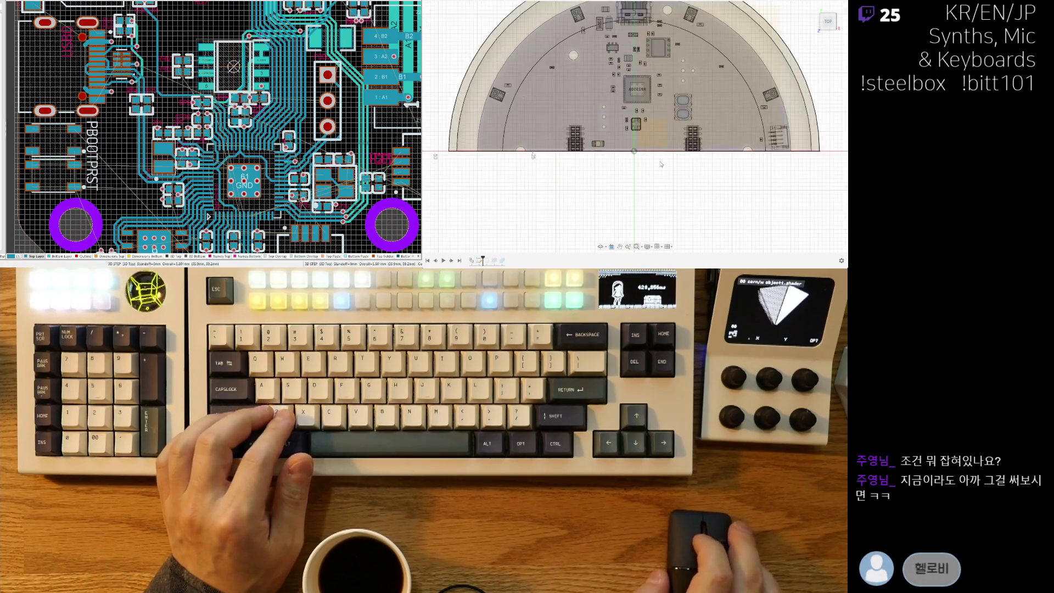
{"action": "scroll", "coordinate": [615, 168], "scroll_direction": "down", "scroll_amount": 1}
{"action": "scroll", "coordinate": [538, 179], "scroll_direction": "up", "scroll_amount": 3, "text": "ctrl"}
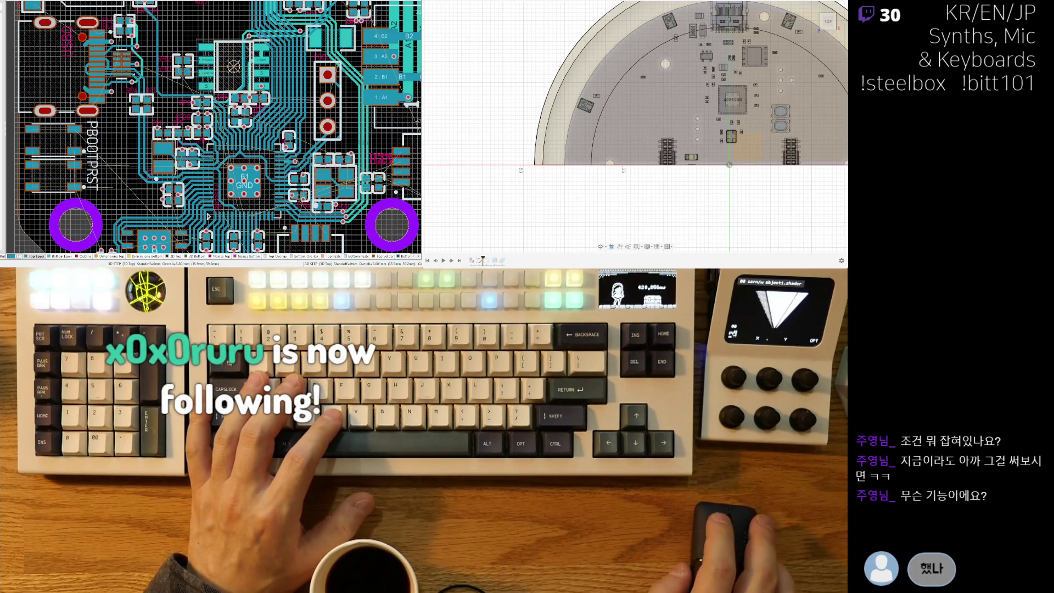
{"action": "middle_click_drag", "start_coordinate": [660, 202], "coordinate": [607, 214]}
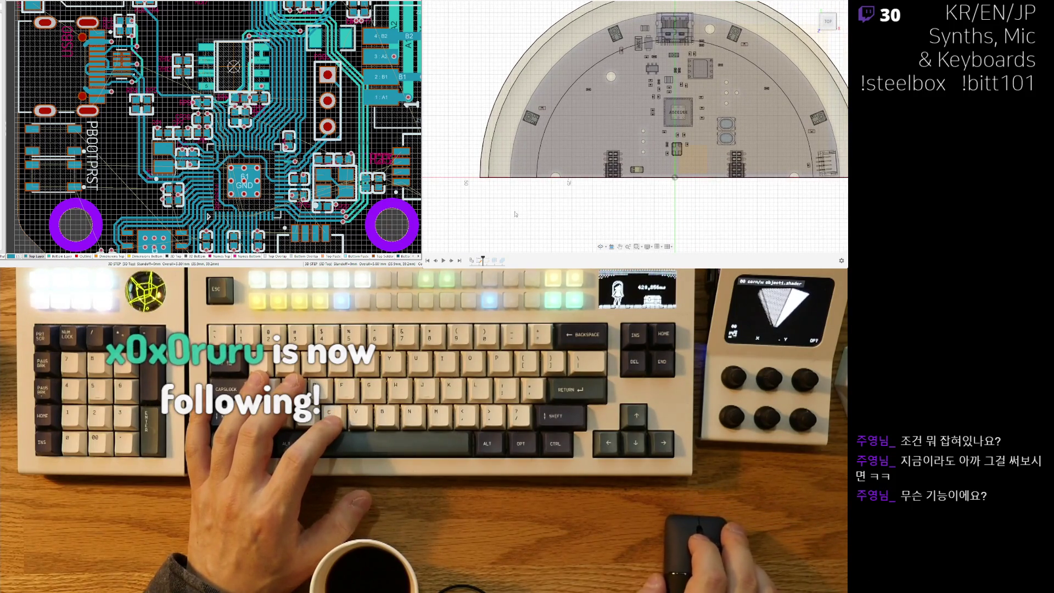
{"action": "scroll", "coordinate": [515, 214], "scroll_direction": "up", "scroll_amount": 3}
{"action": "scroll", "coordinate": [493, 200], "scroll_direction": "up", "scroll_amount": 3}
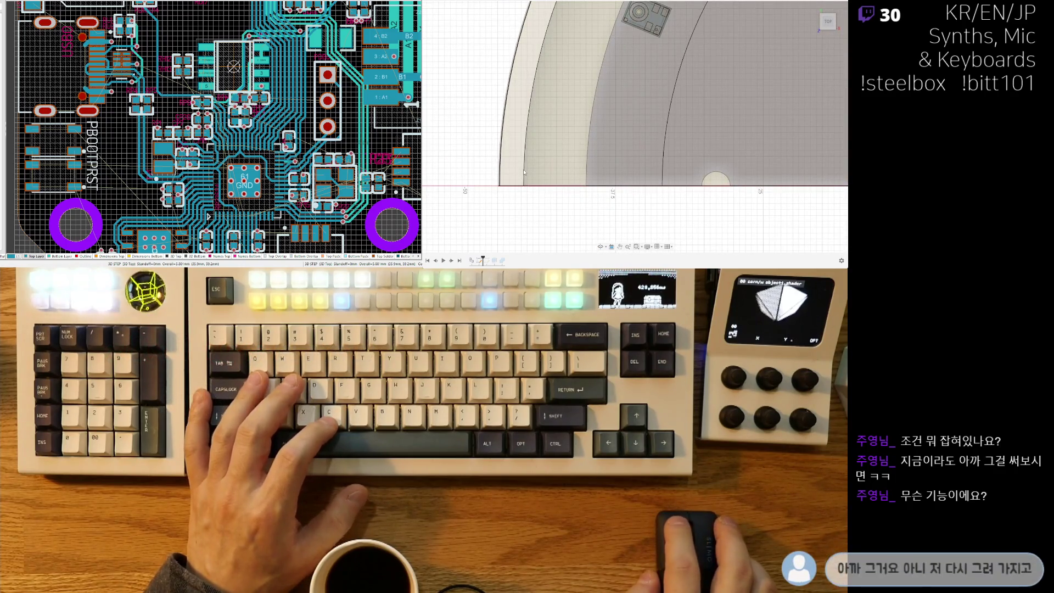
{"action": "left_click", "coordinate": [526, 179]}
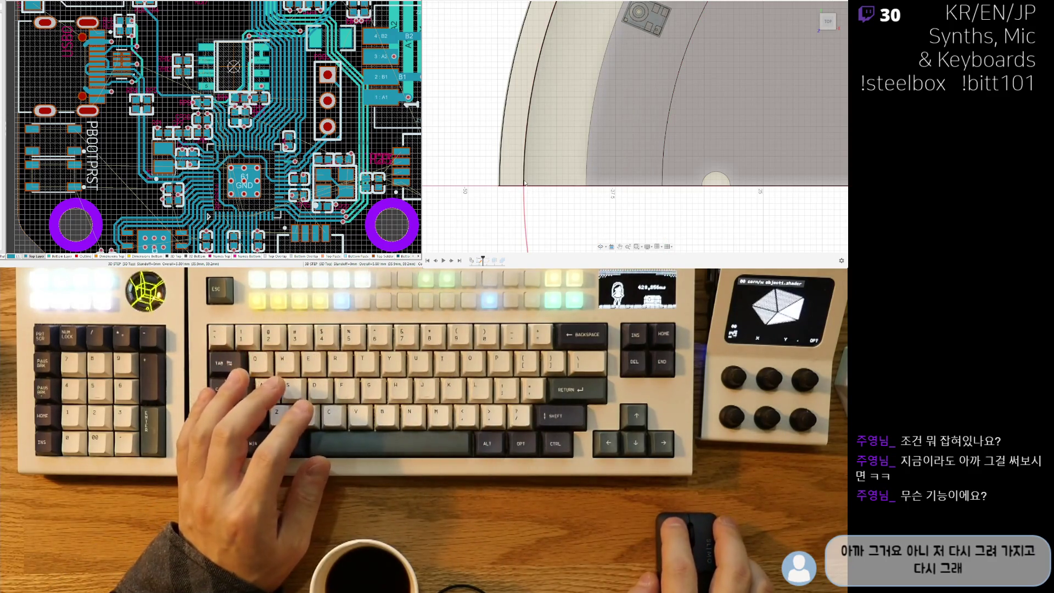
{"action": "left_click", "coordinate": [524, 183]}
{"action": "scroll", "coordinate": [532, 75], "scroll_direction": "down", "scroll_amount": 5}
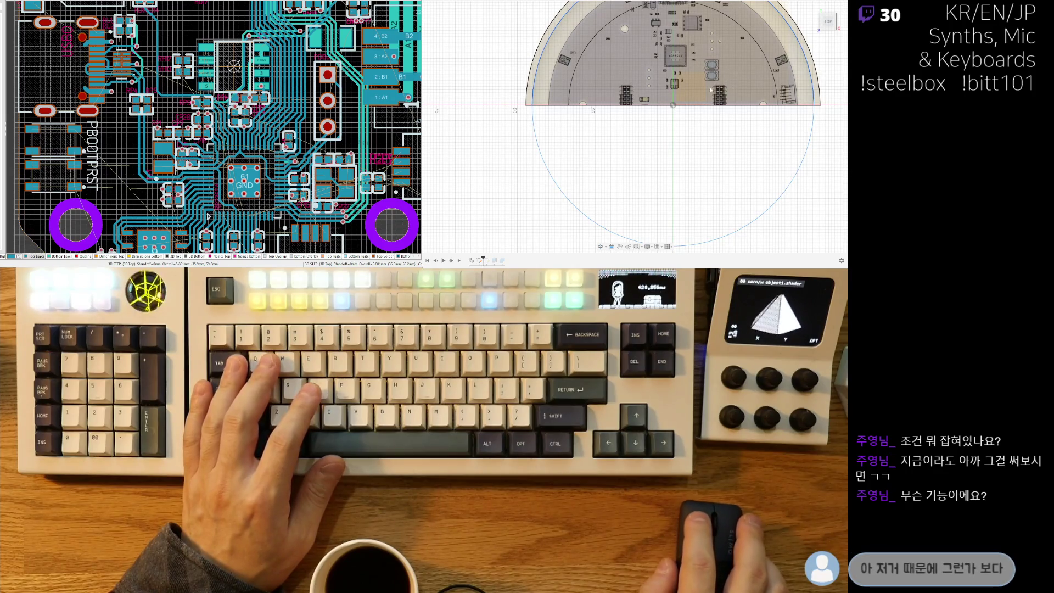
{"action": "scroll", "coordinate": [543, 175], "scroll_direction": "down", "scroll_amount": 2}
{"action": "scroll", "coordinate": [670, 176], "scroll_direction": "up", "scroll_amount": 4}
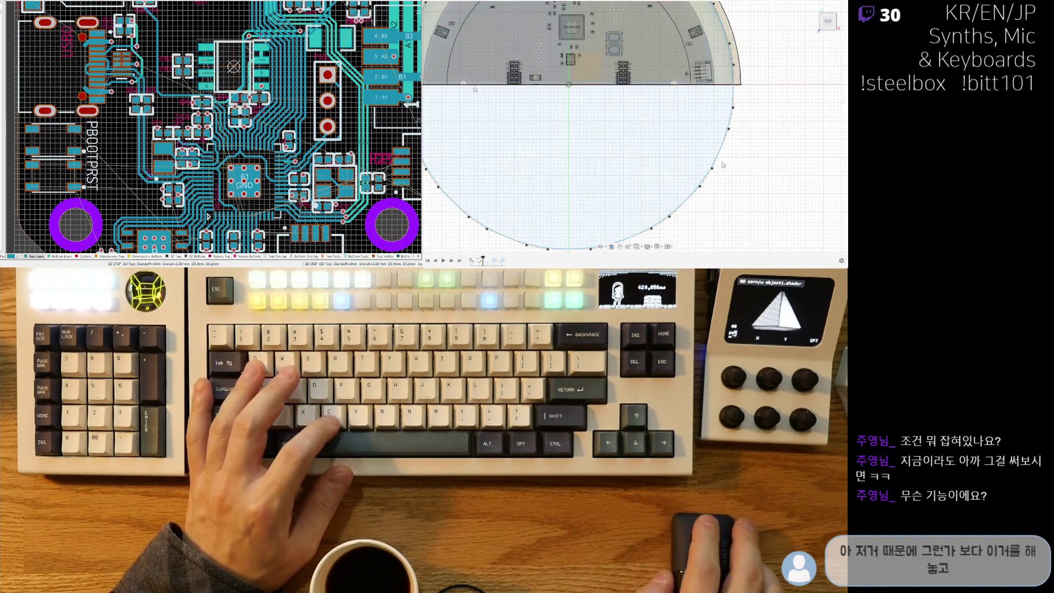
{"action": "scroll", "coordinate": [600, 172], "scroll_direction": "down", "scroll_amount": 2}
{"action": "middle_click_drag", "start_coordinate": [532, 133], "coordinate": [555, 153]}
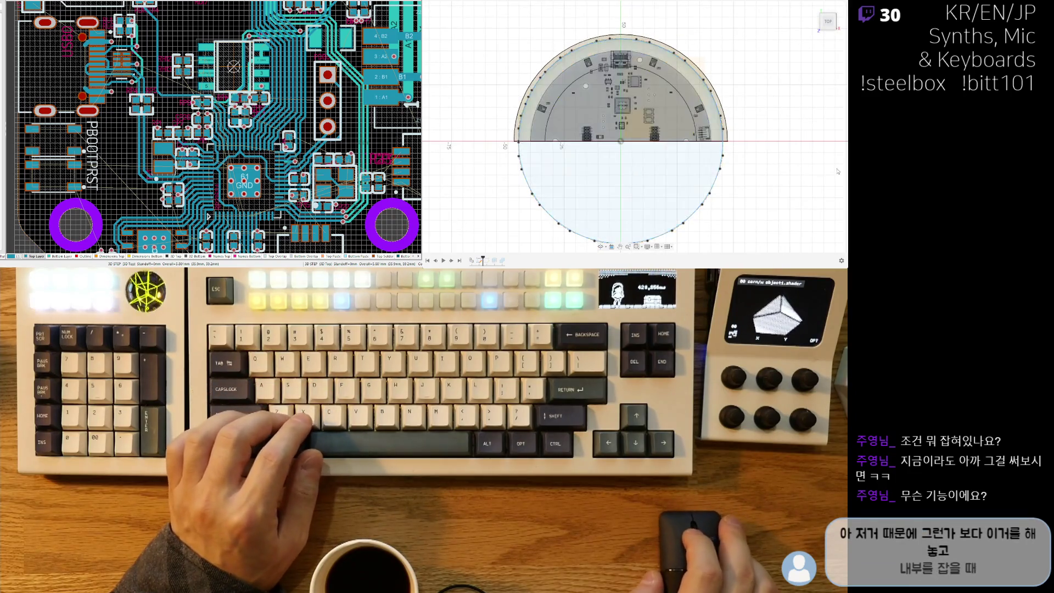
Delete that circle and start a new centre circle at the origin.
{"action": "key", "text": "Delete"}
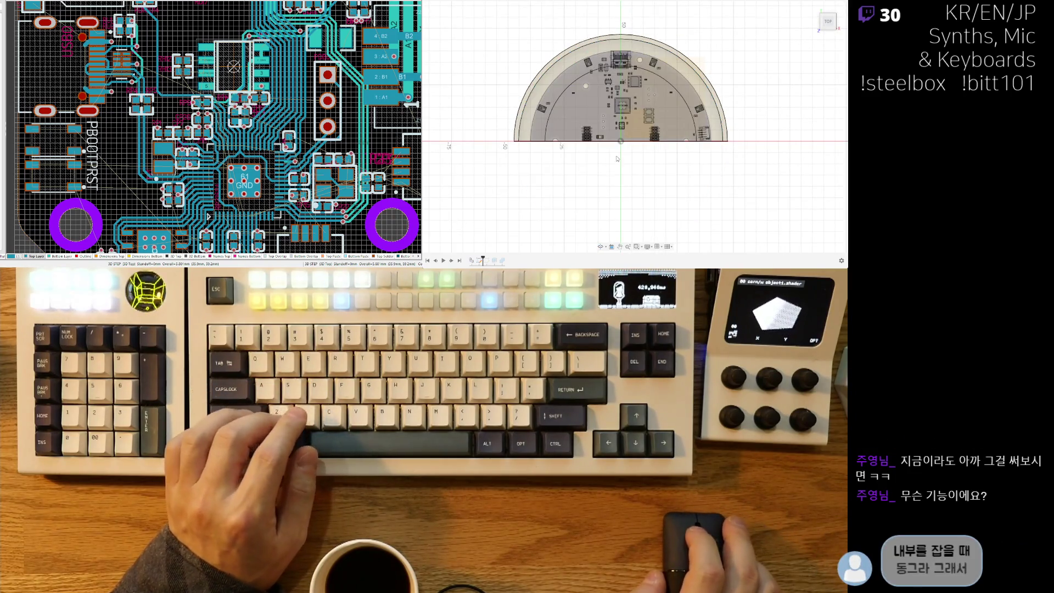
{"action": "scroll", "coordinate": [617, 159], "scroll_direction": "up", "scroll_amount": 2}
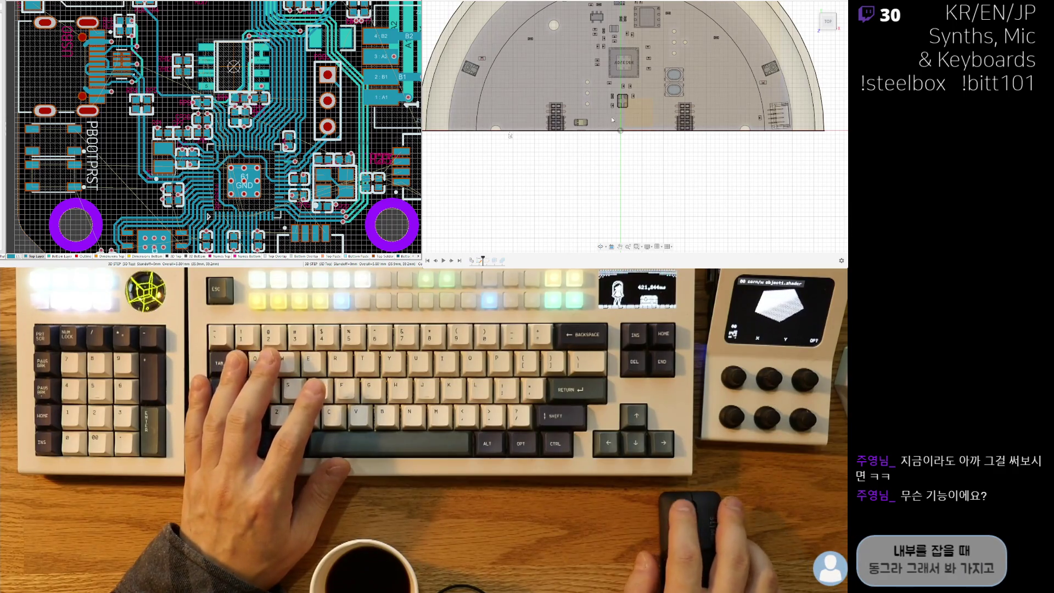
{"action": "key", "text": "c"}
{"action": "left_click", "coordinate": [620, 131]}
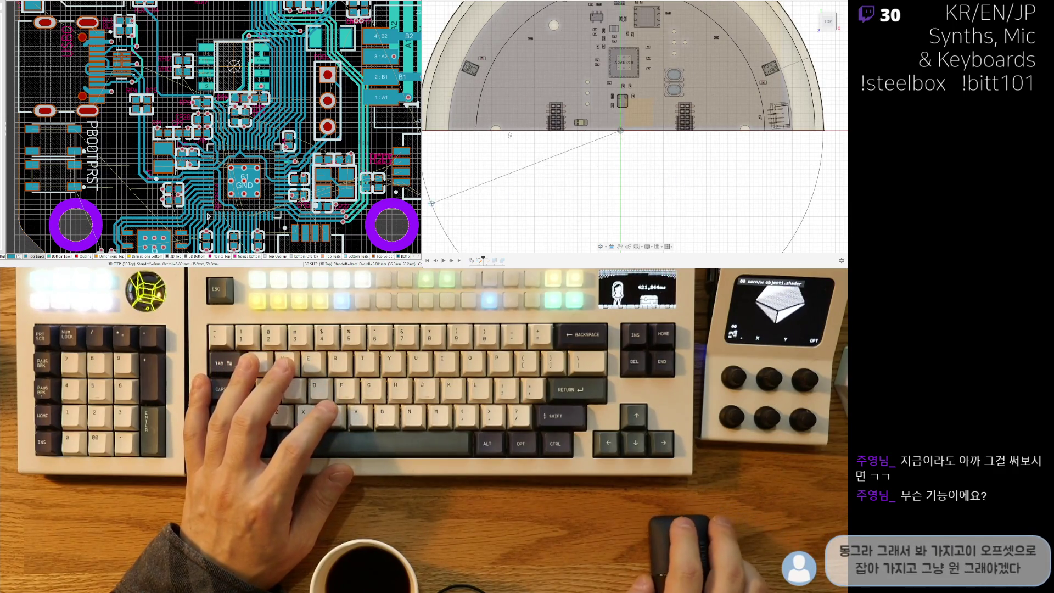
Finish the circle at Ø92, then add a concentric Ø89 circle inside it.
{"action": "scroll", "coordinate": [530, 142], "scroll_direction": "up", "scroll_amount": 2}
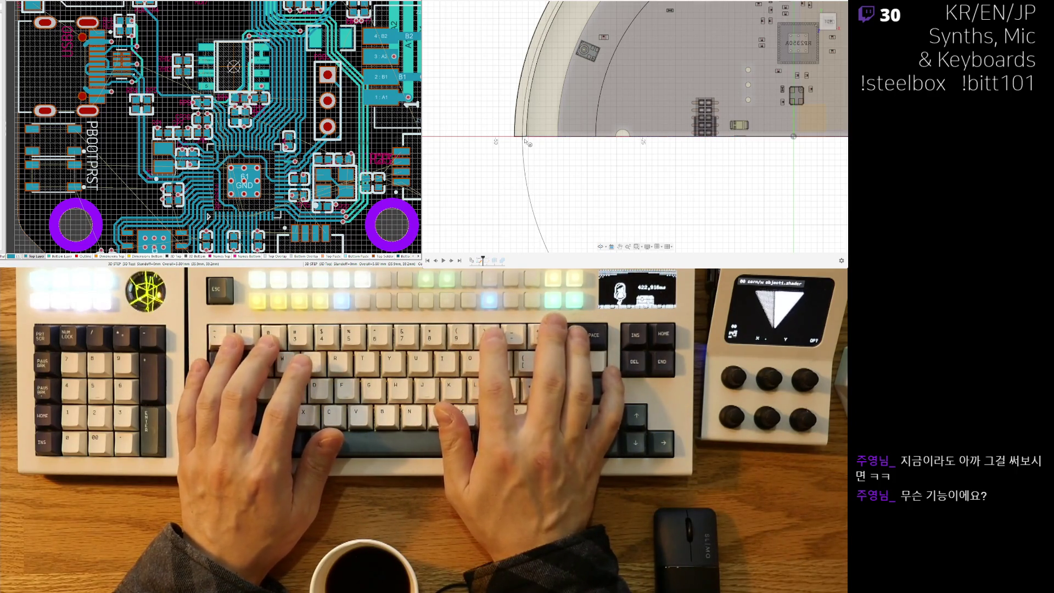
{"action": "type", "text": "92"}
{"action": "key", "text": "Return"}
{"action": "scroll", "coordinate": [541, 190], "scroll_direction": "down", "scroll_amount": 3}
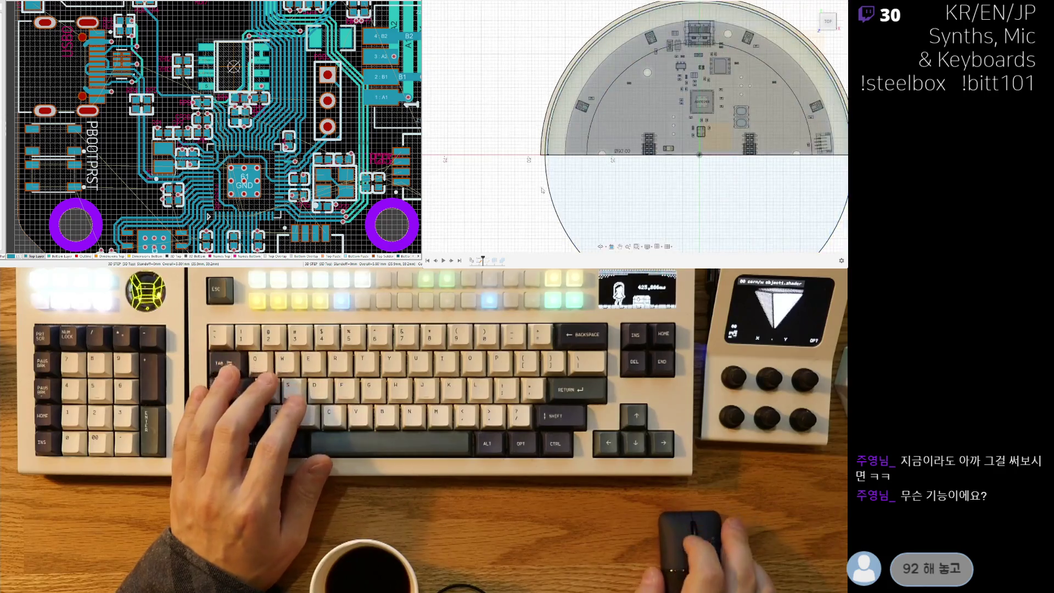
{"action": "left_click", "coordinate": [698, 155]}
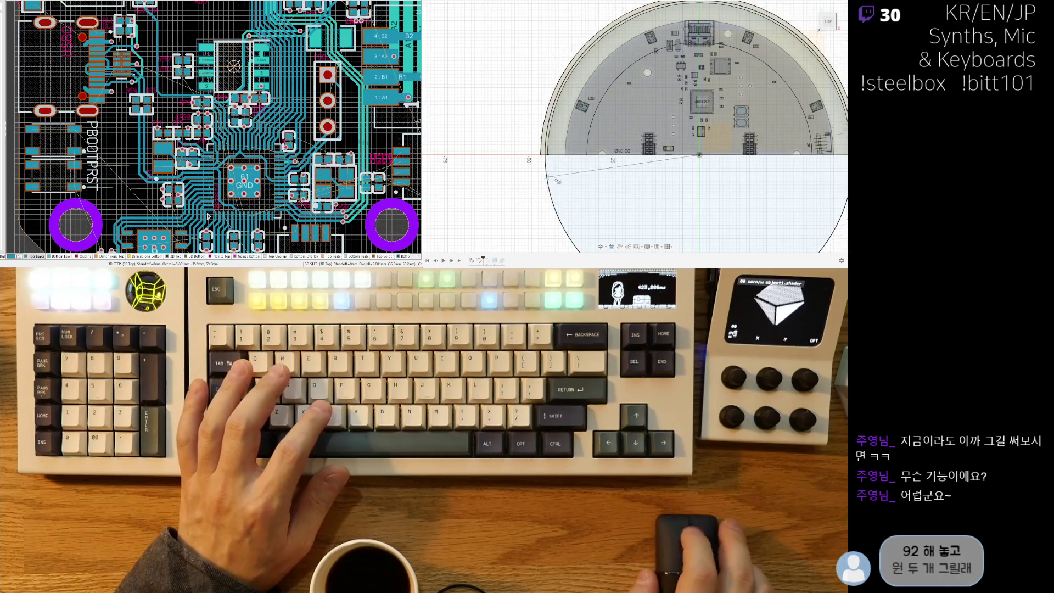
{"action": "scroll", "coordinate": [530, 158], "scroll_direction": "up", "scroll_amount": 8}
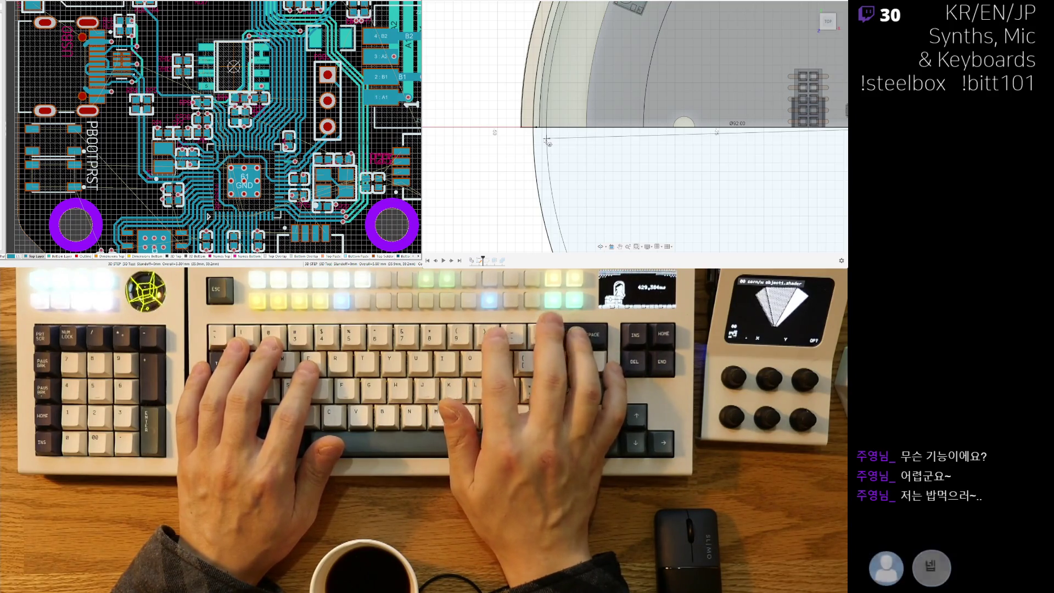
{"action": "type", "text": "89"}
{"action": "key", "text": "Return"}
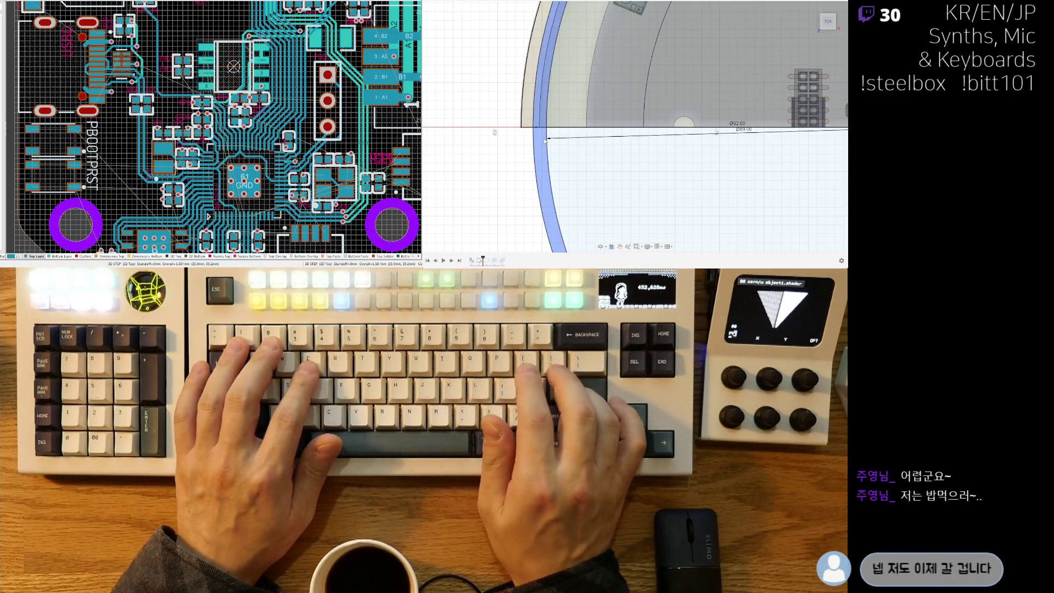
Orbit out of the sketch, return to the Home view, and rotate to face the wall section from the front.
{"action": "mouse_move", "coordinate": [545, 141]}
{"action": "middle_mouse_down", "text": "shift"}
{"action": "mouse_move", "coordinate": [647, 196]}
{"action": "mouse_move", "coordinate": [598, 186]}
{"action": "mouse_move", "coordinate": [621, 111]}
{"action": "mouse_move", "coordinate": [686, 142]}
{"action": "mouse_move", "coordinate": [819, 178]}
{"action": "middle_mouse_up", "text": "shift"}
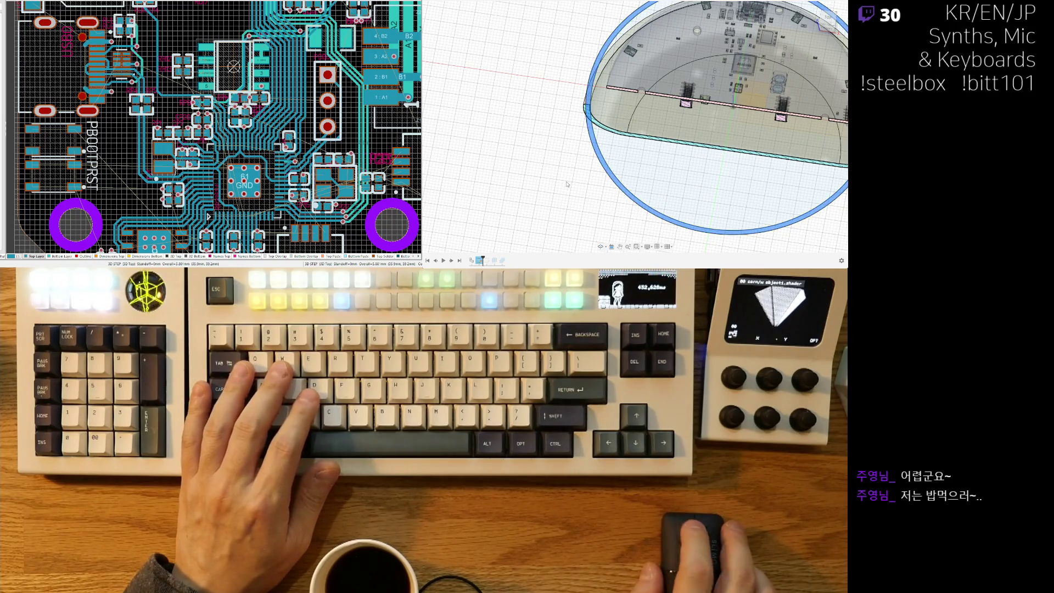
{"action": "key", "text": "shift+F5"}
{"action": "scroll", "coordinate": [566, 194], "scroll_direction": "up", "scroll_amount": 3}
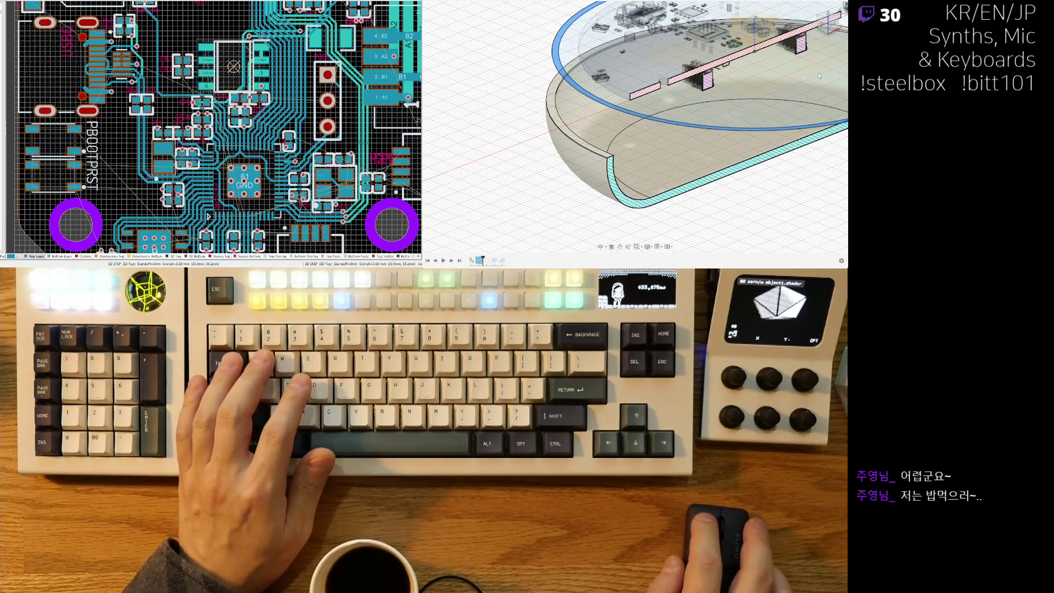
{"action": "scroll", "coordinate": [590, 149], "scroll_direction": "up", "scroll_amount": 3}
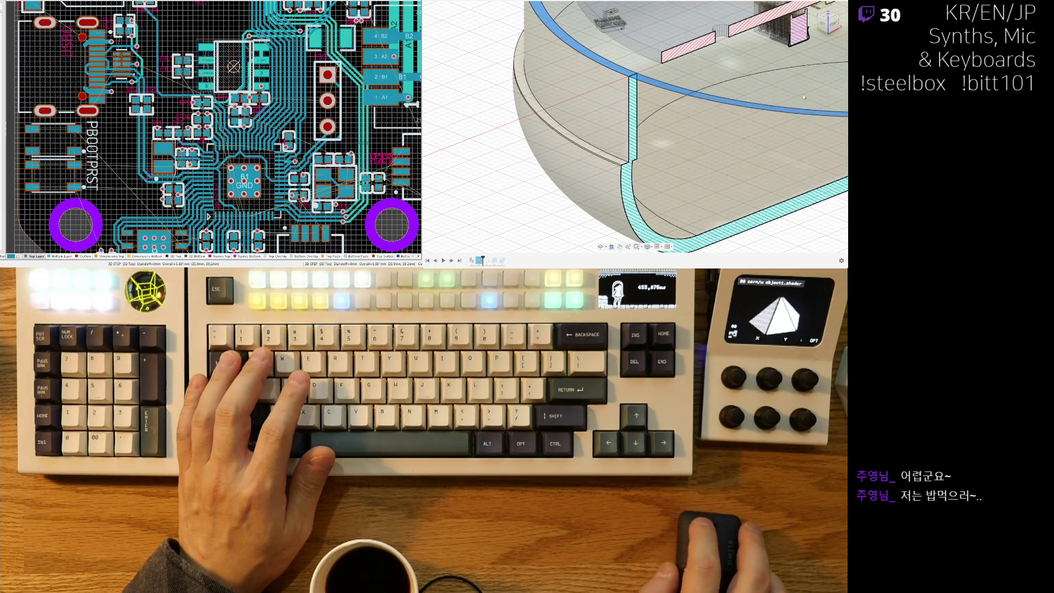
{"action": "mouse_move", "coordinate": [640, 181]}
{"action": "middle_mouse_down", "text": "shift"}
{"action": "mouse_move", "coordinate": [640, 162]}
{"action": "mouse_move", "coordinate": [630, 167]}
{"action": "middle_mouse_up", "text": "shift"}
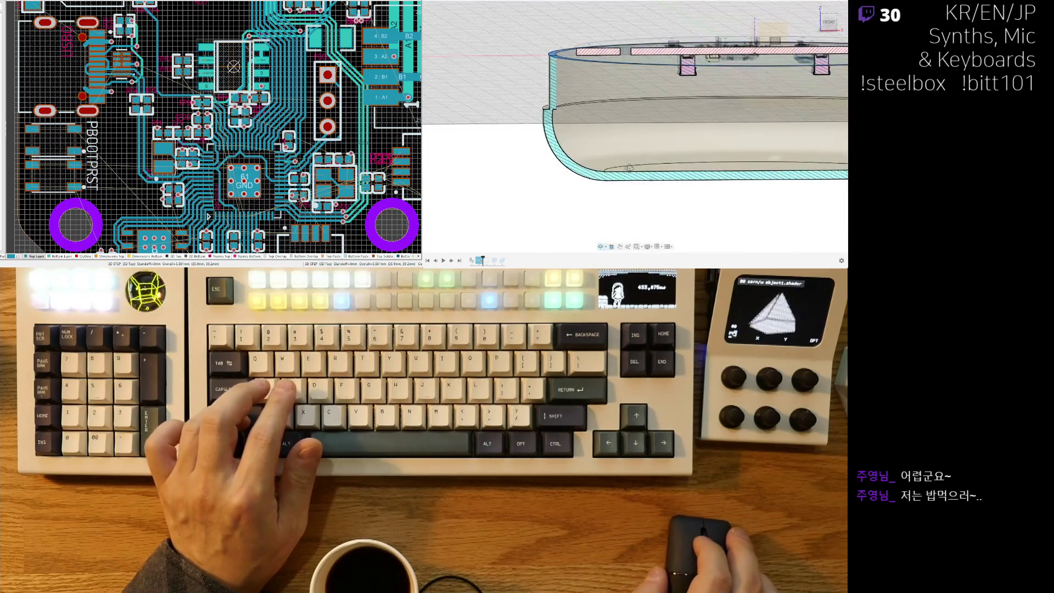
{"action": "scroll", "coordinate": [629, 167], "scroll_direction": "down", "scroll_amount": 5}
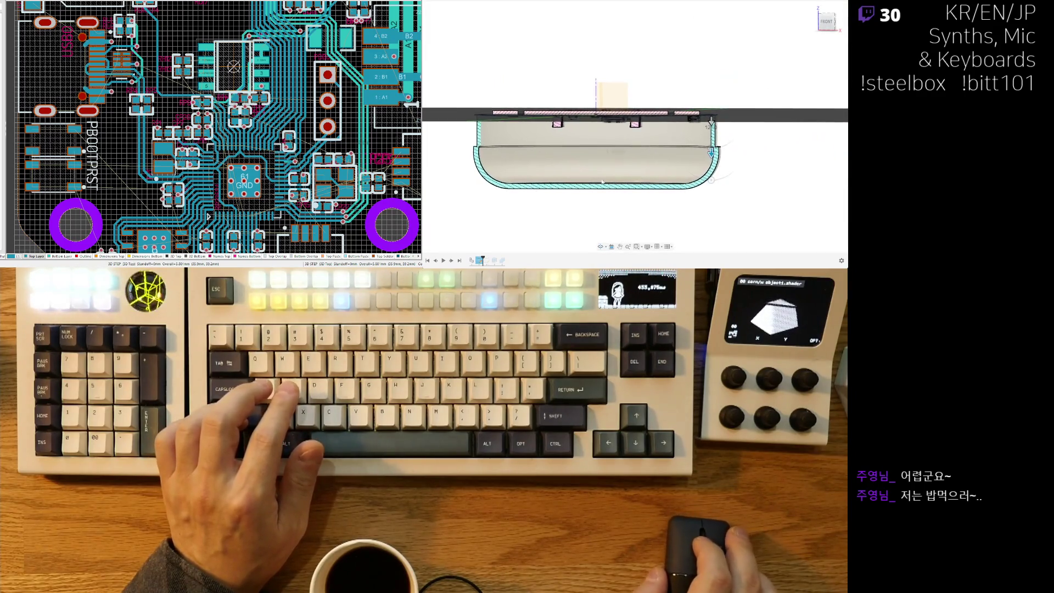
Extrude the ring profile downward as a cut into the side wall, then deepen the cut.
{"action": "scroll", "coordinate": [696, 162], "scroll_direction": "up", "scroll_amount": 5}
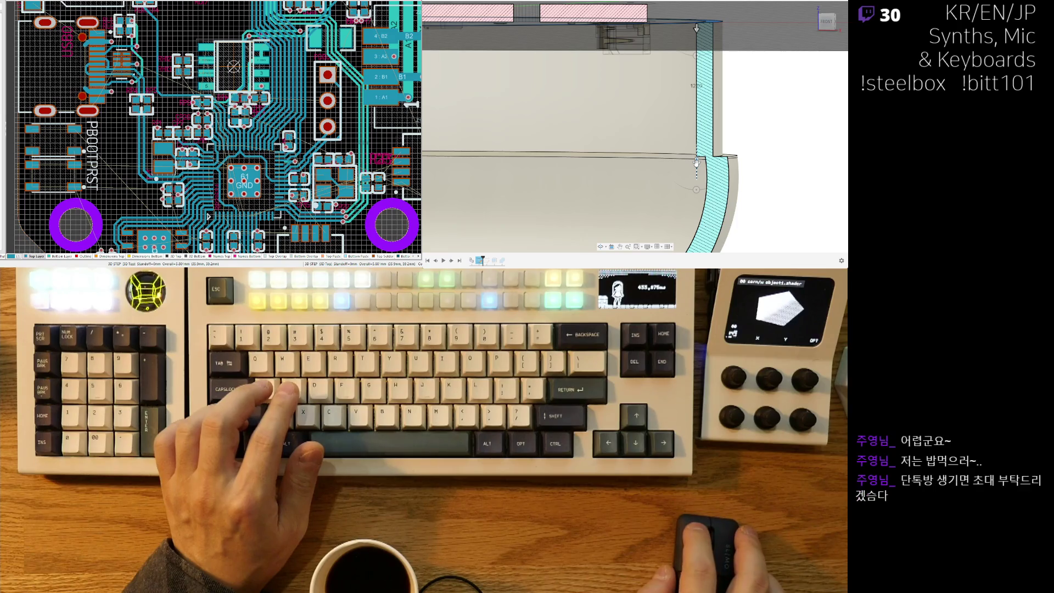
{"action": "left_click_drag", "start_coordinate": [696, 162], "coordinate": [696, 168]}
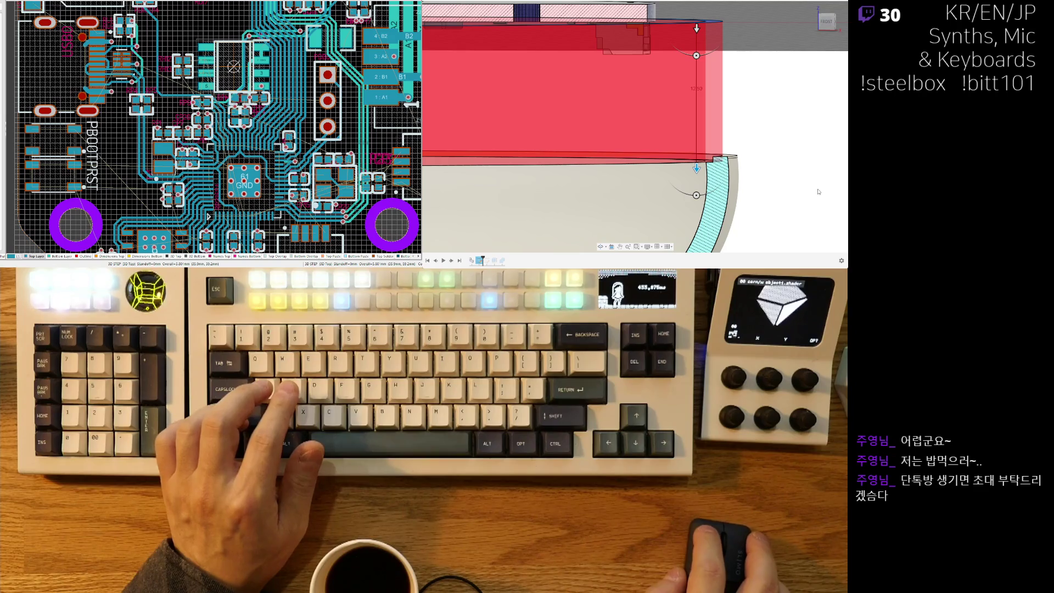
{"action": "key", "text": "Return"}
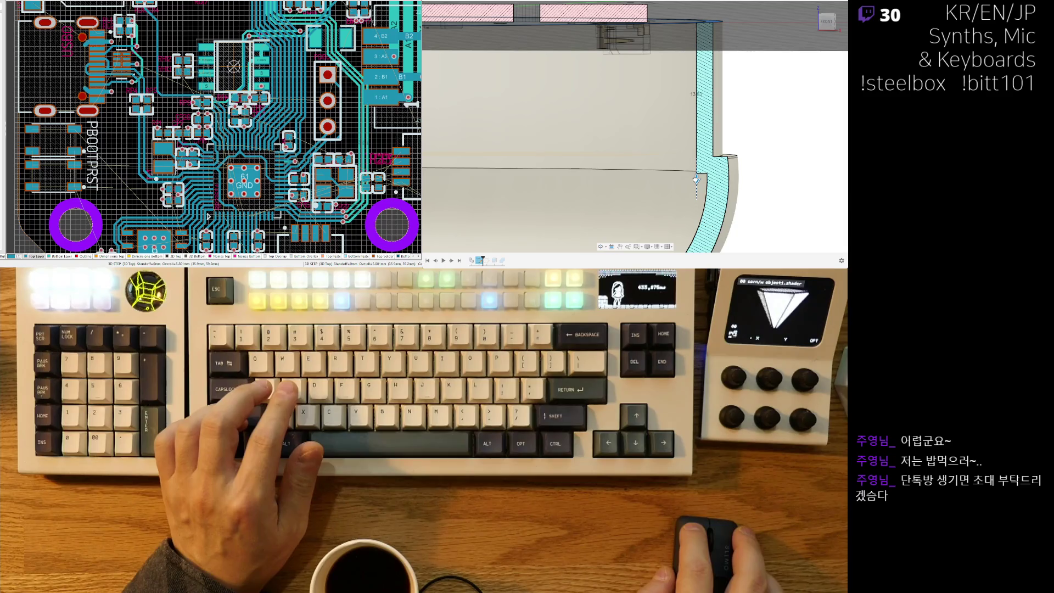
{"action": "left_click_drag", "start_coordinate": [696, 185], "coordinate": [698, 245]}
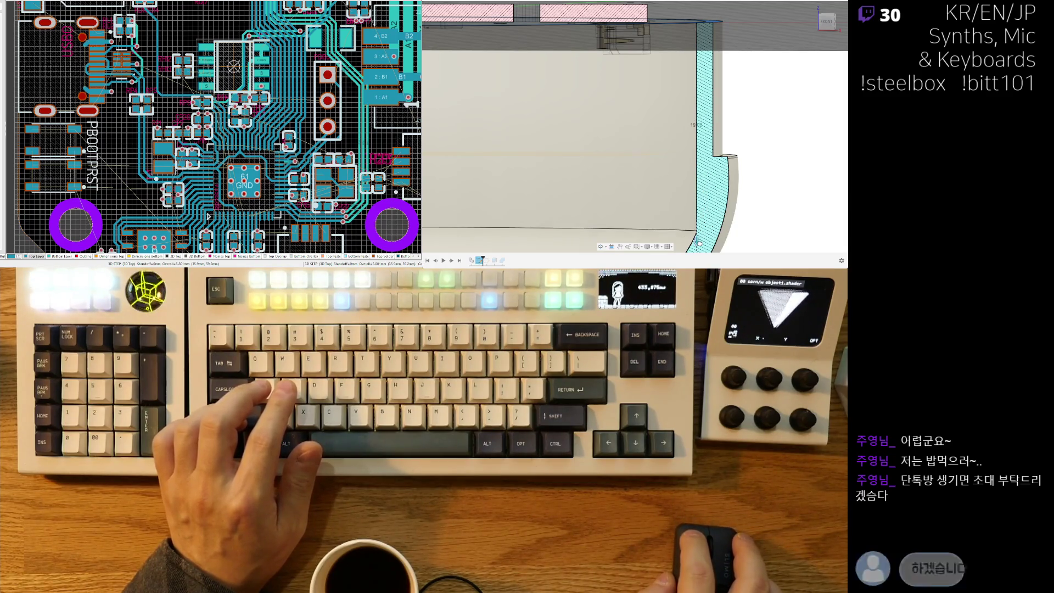
{"action": "scroll", "coordinate": [709, 180], "scroll_direction": "down", "scroll_amount": 5}
{"action": "middle_click_drag", "start_coordinate": [709, 181], "coordinate": [710, 202], "text": "shift"}
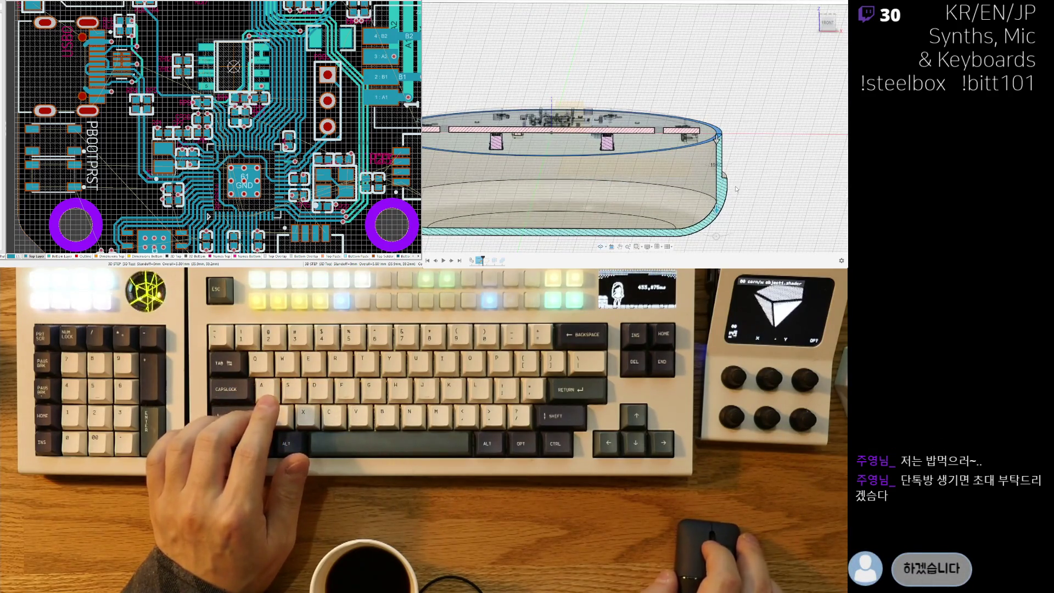
Press Pull the enclosure's top wall edge down by 10.00 below the lid outline.
{"action": "scroll", "coordinate": [736, 189], "scroll_direction": "up", "scroll_amount": 5}
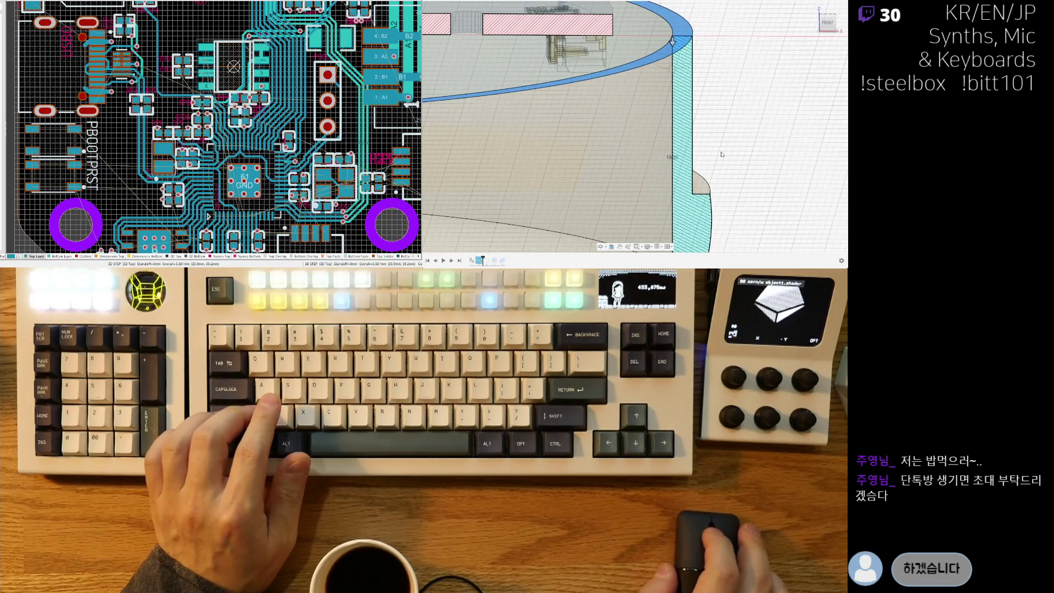
{"action": "scroll", "coordinate": [721, 154], "scroll_direction": "down", "scroll_amount": 3}
{"action": "middle_click_drag", "start_coordinate": [721, 155], "coordinate": [651, 100], "text": "shift"}
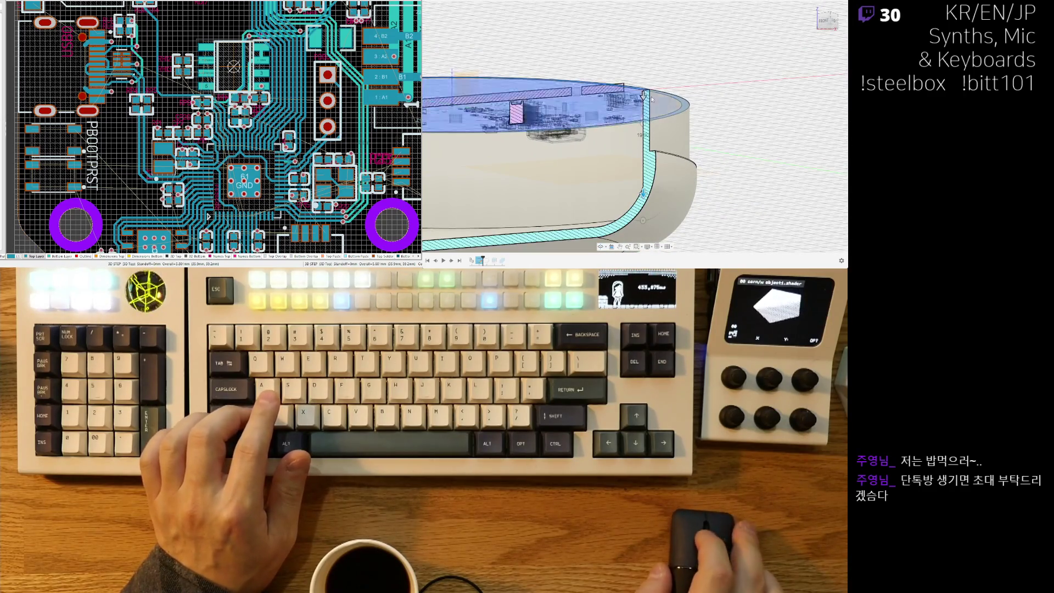
{"action": "left_click_drag", "start_coordinate": [643, 125], "coordinate": [643, 147]}
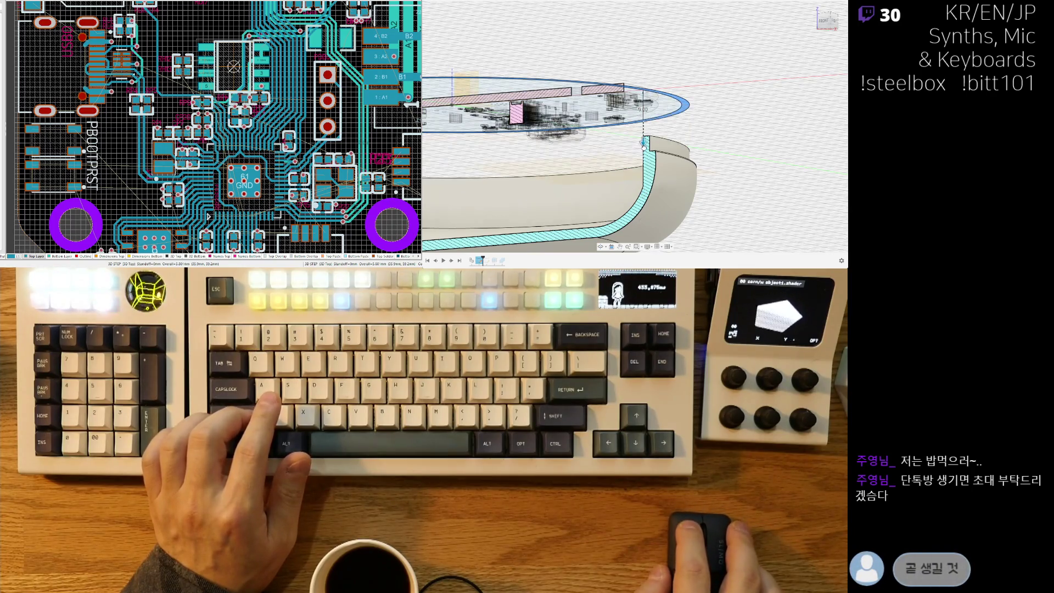
{"action": "scroll", "coordinate": [665, 131], "scroll_direction": "up", "scroll_amount": 5}
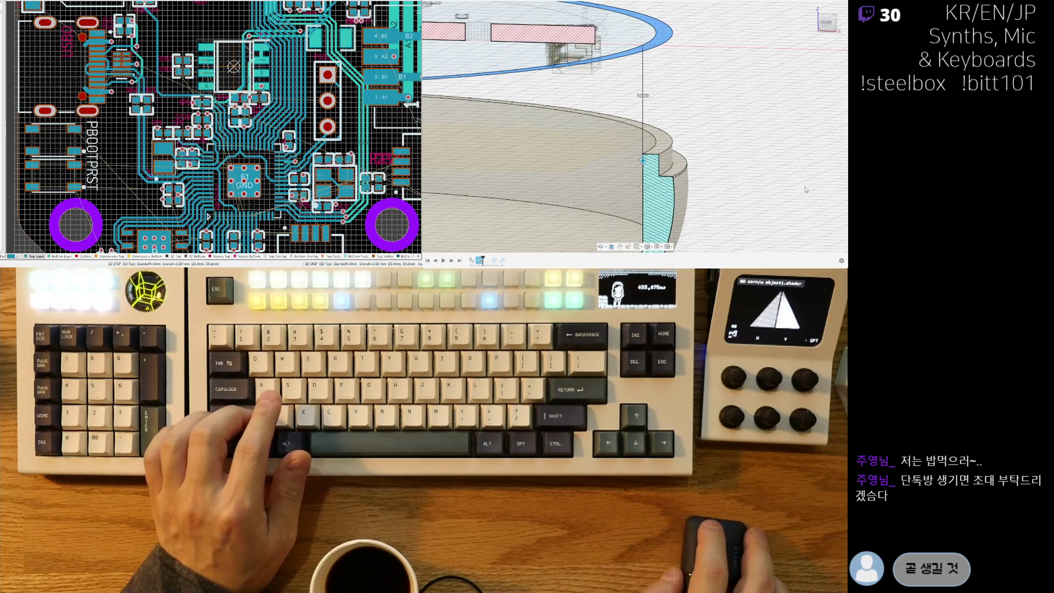
{"action": "key", "text": "Return"}
{"action": "scroll", "coordinate": [690, 180], "scroll_direction": "down", "scroll_amount": 6}
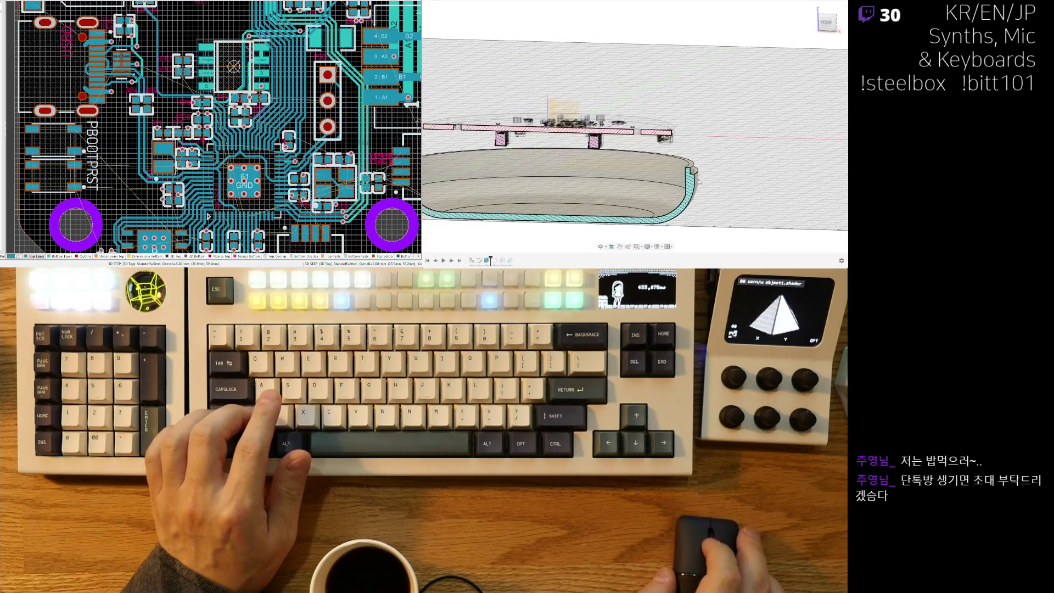
{"action": "scroll", "coordinate": [706, 187], "scroll_direction": "up", "scroll_amount": 6}
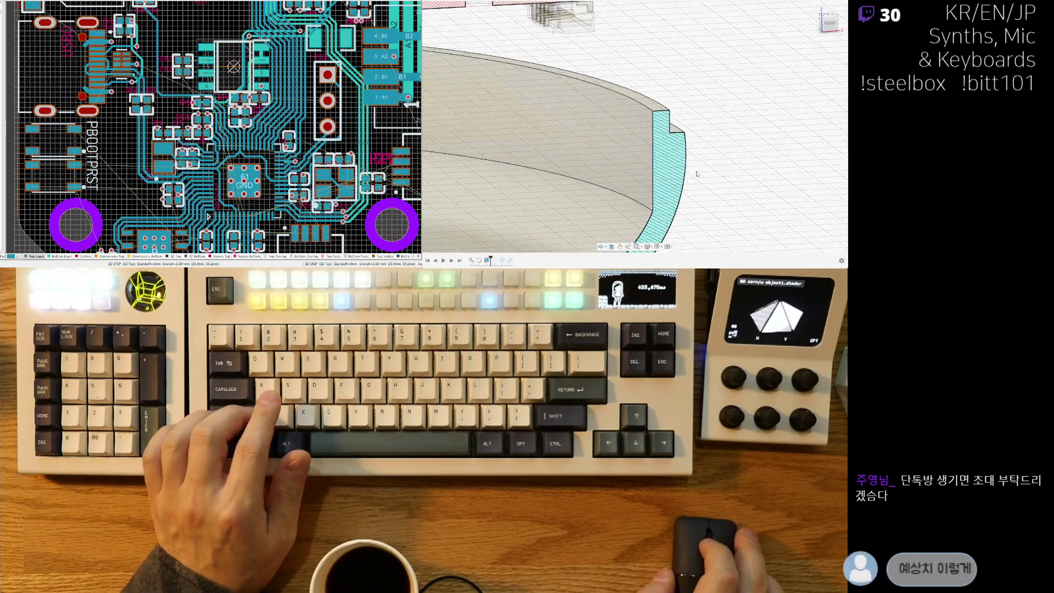
Select the enclosure's inner wall face.
{"action": "left_click", "coordinate": [634, 147]}
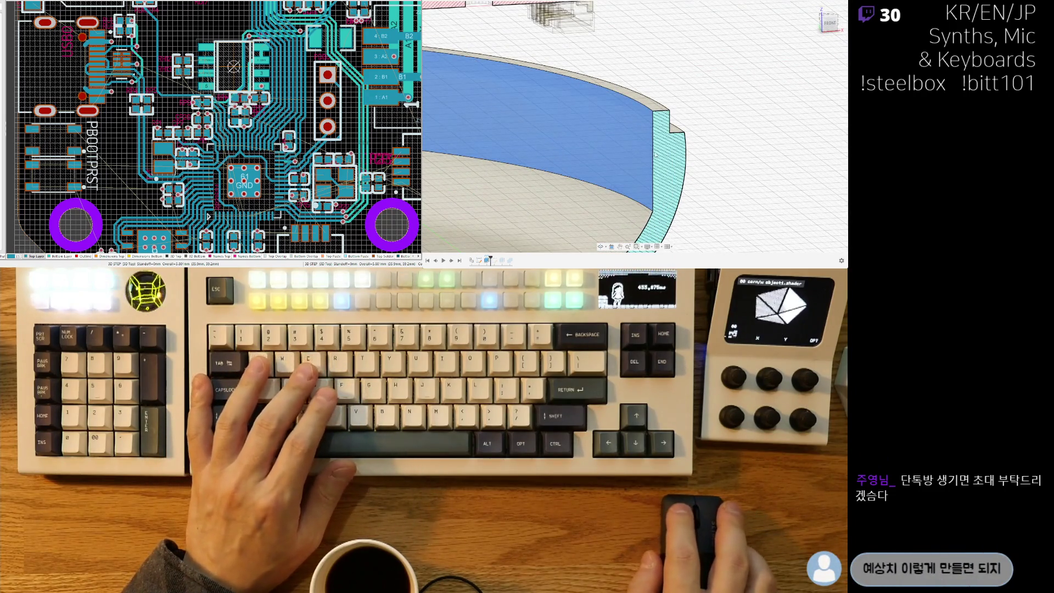
{"action": "scroll", "coordinate": [662, 174], "scroll_direction": "down", "scroll_amount": 5}
{"action": "scroll", "coordinate": [741, 151], "scroll_direction": "up", "scroll_amount": 4}
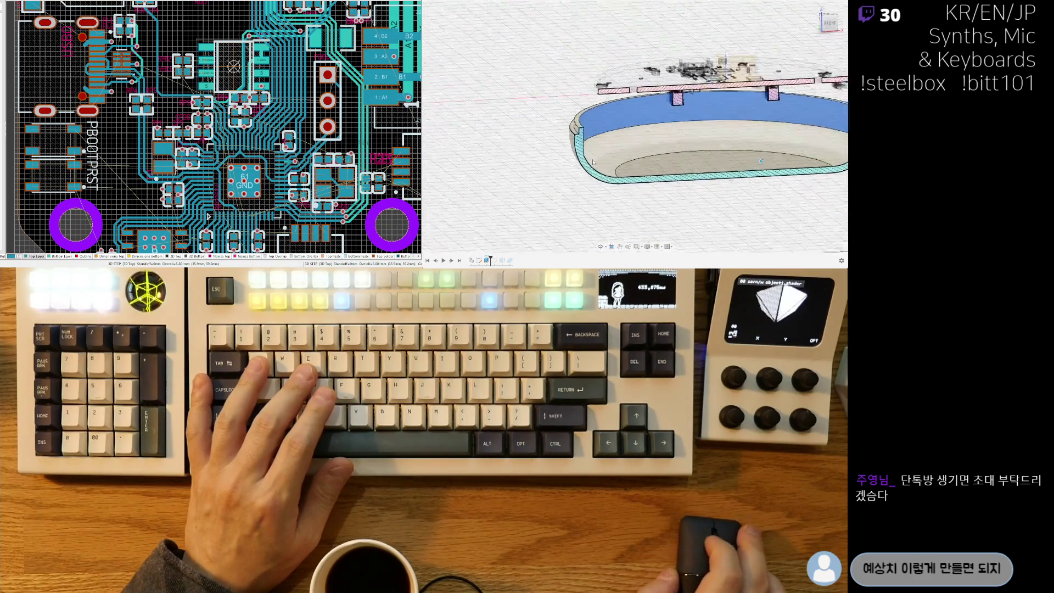
{"action": "scroll", "coordinate": [741, 151], "scroll_direction": "down", "scroll_amount": 2}
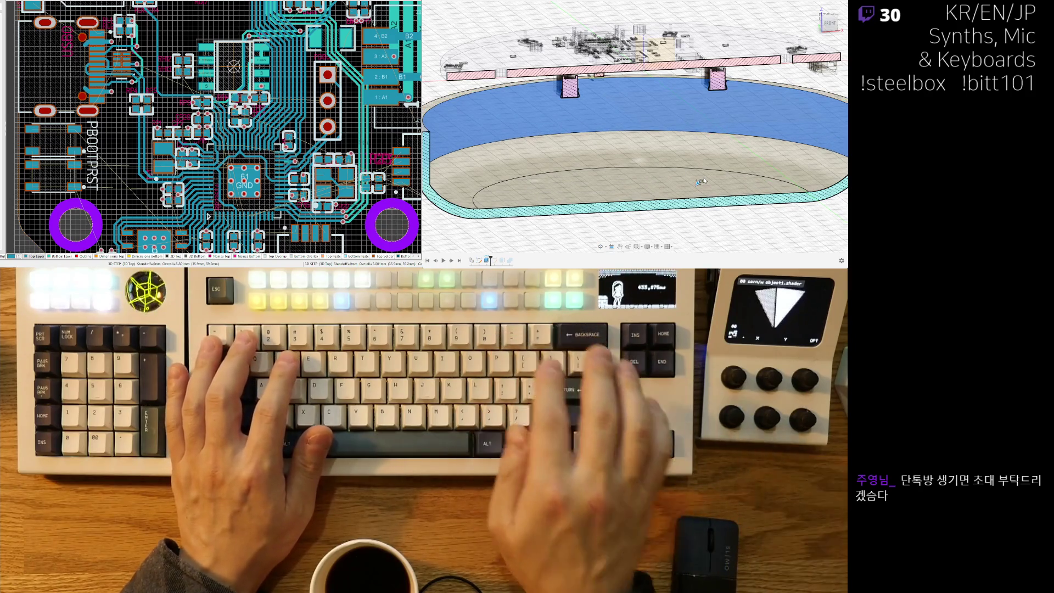
In front view, Press Pull the inner wall face by 21, then try offsets 0.5–0.9, ending at 0.8.
{"action": "key", "text": "q"}
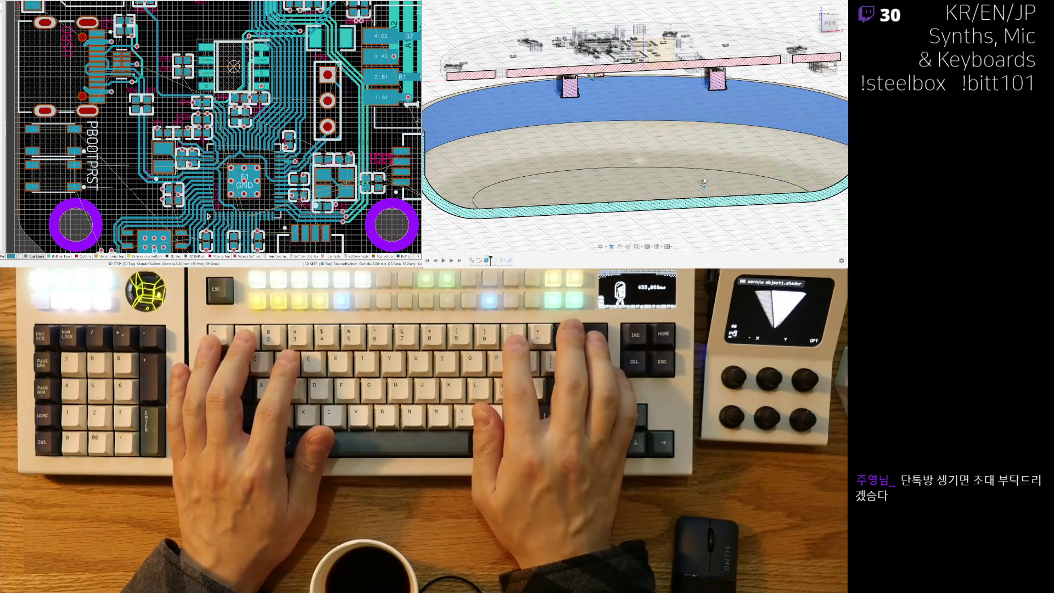
{"action": "middle_click_drag", "start_coordinate": [628, 186], "coordinate": [689, 196], "text": "shift"}
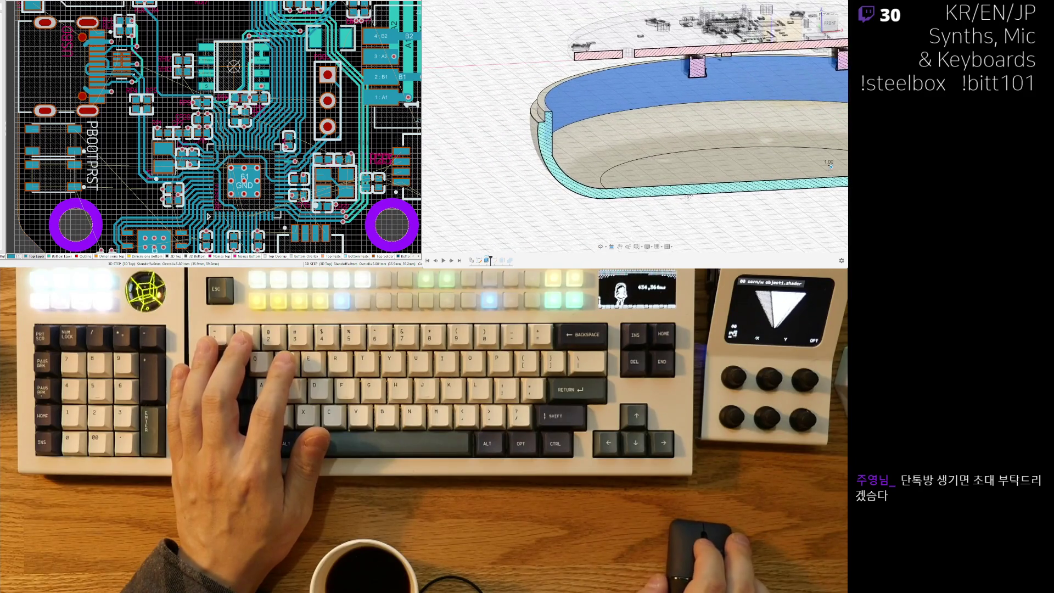
{"action": "left_click", "coordinate": [829, 21]}
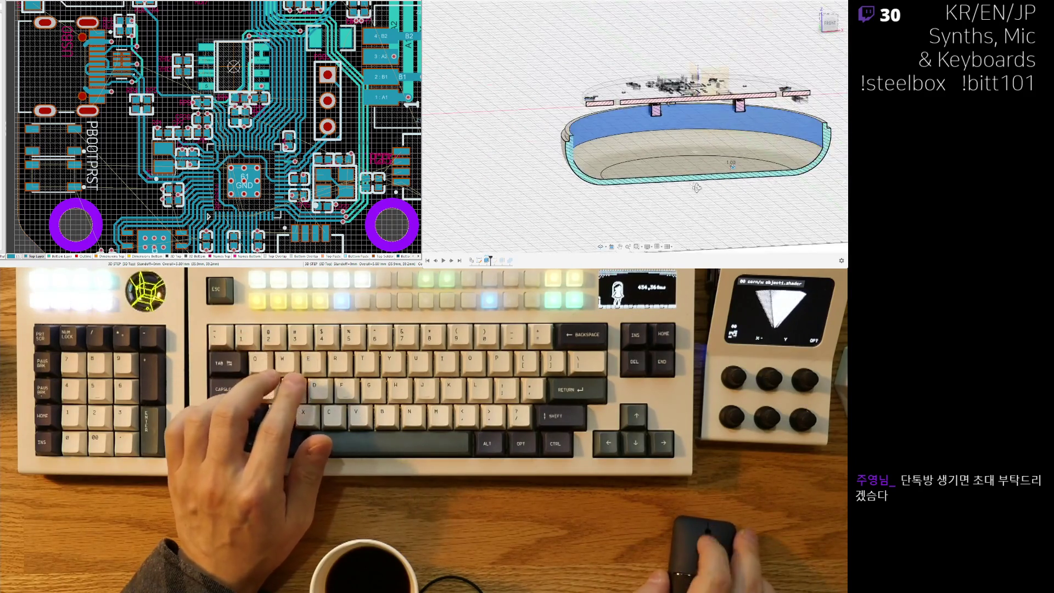
{"action": "scroll", "coordinate": [591, 134], "scroll_direction": "up", "scroll_amount": 8}
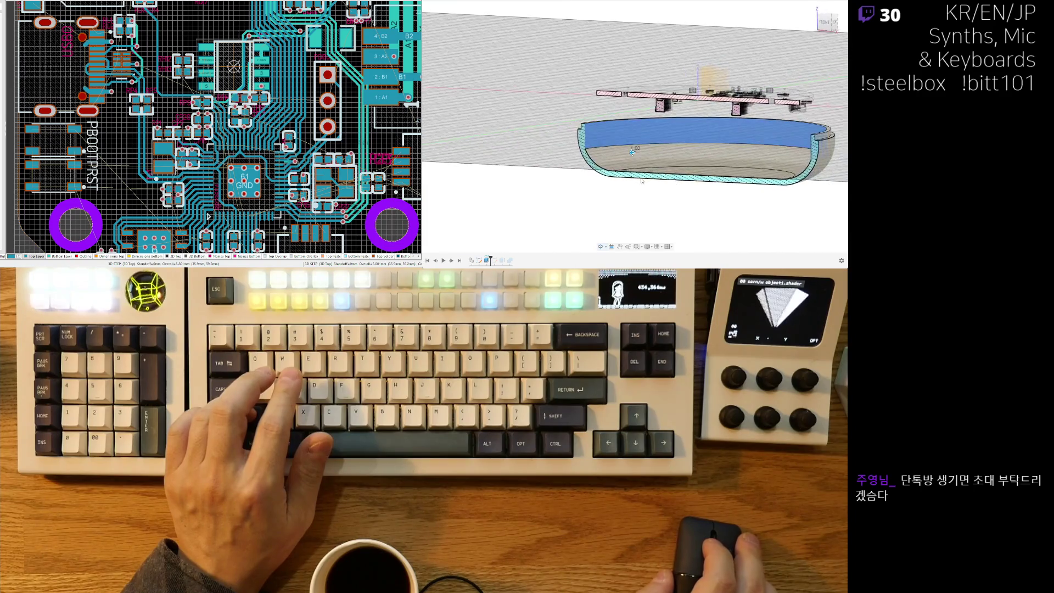
{"action": "left_click", "coordinate": [590, 133]}
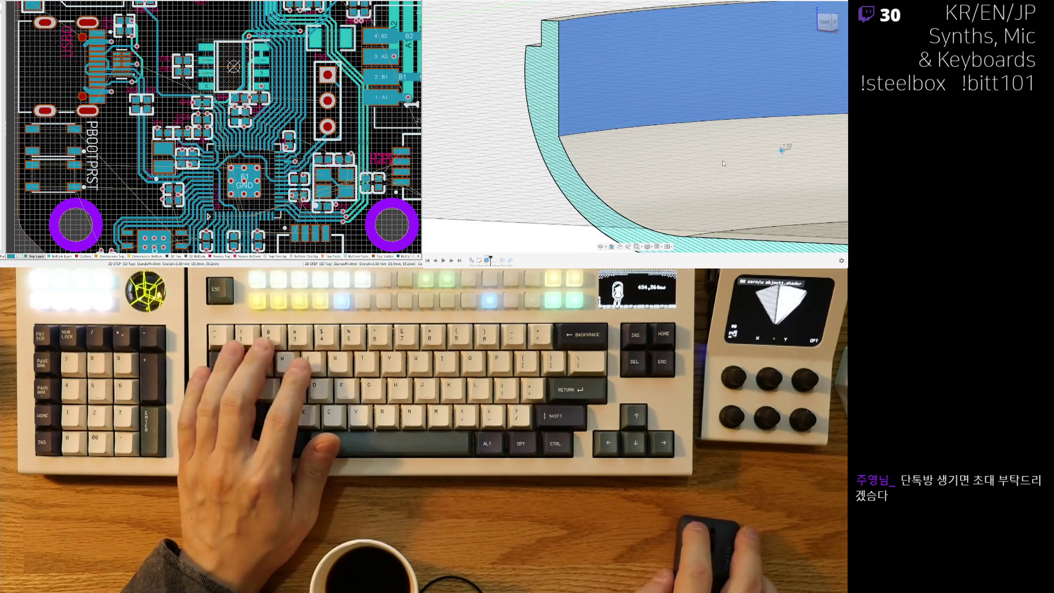
{"action": "type", "text": "2"}
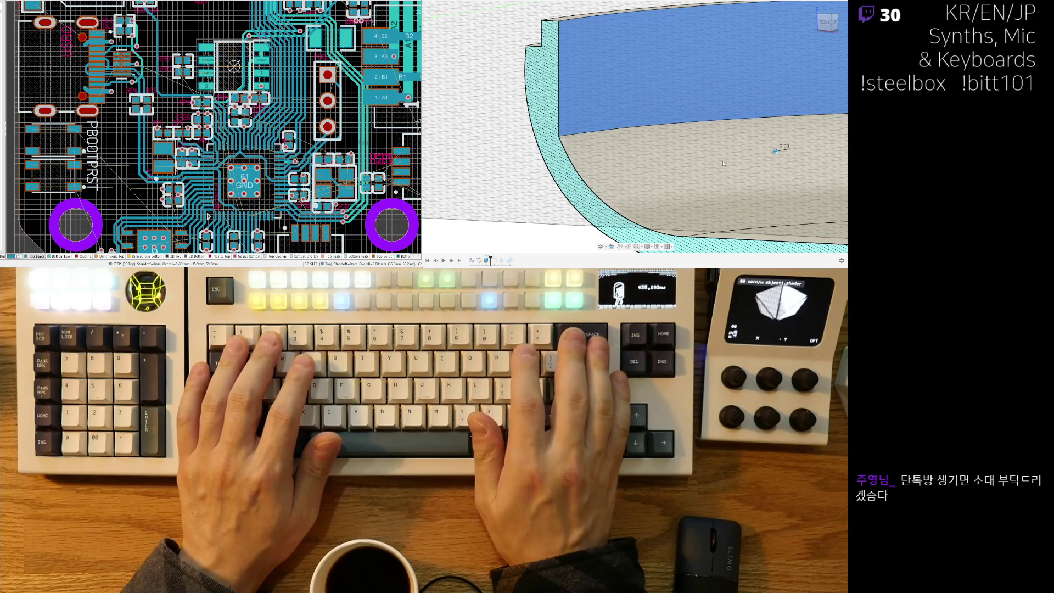
{"action": "type", "text": "1"}
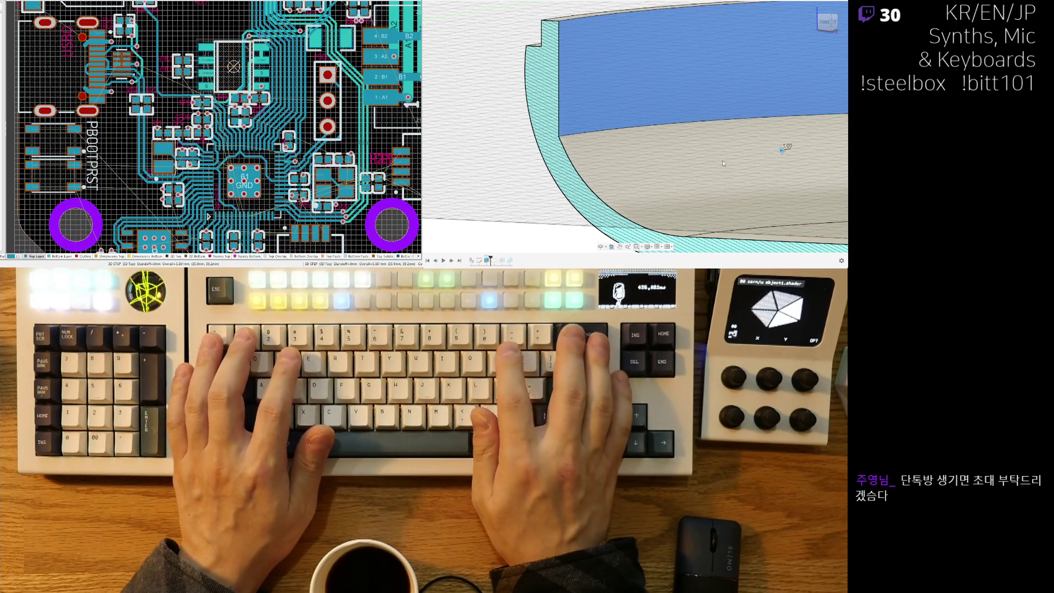
{"action": "key", "text": "Return"}
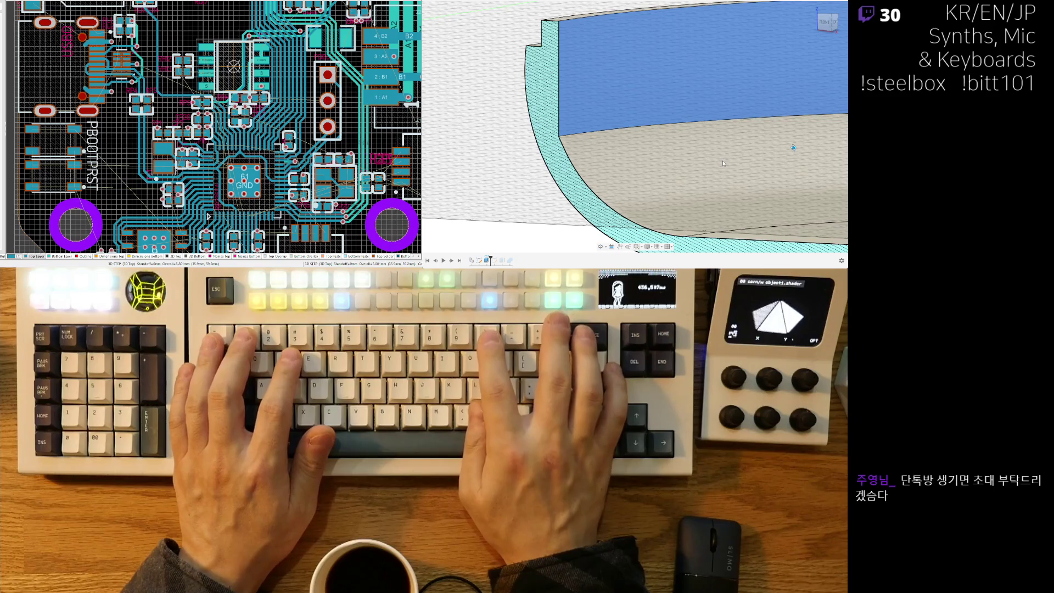
{"action": "type", "text": "0.50"}
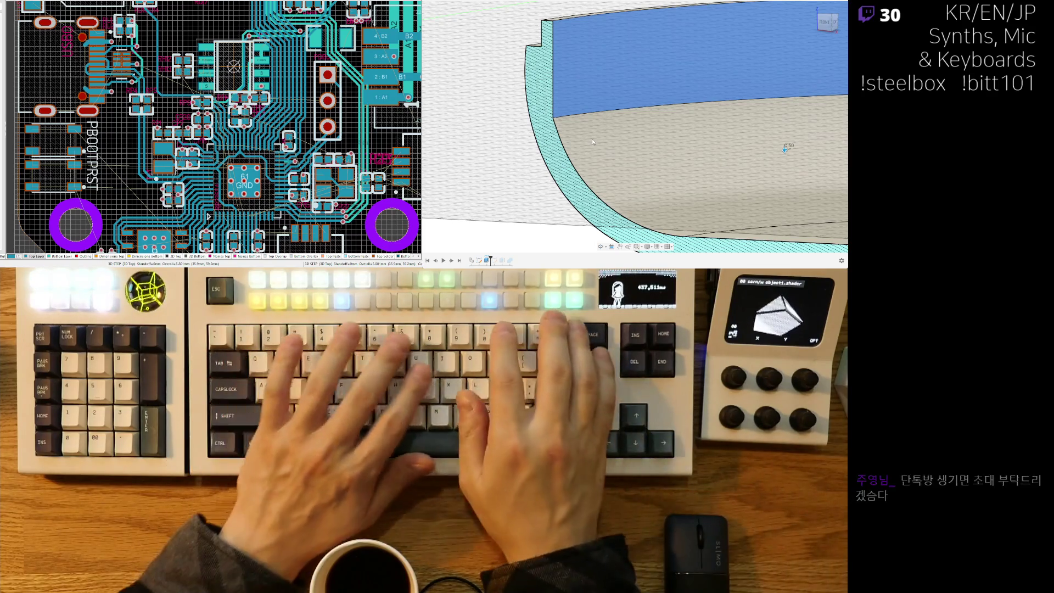
{"action": "type", "text": ".7"}
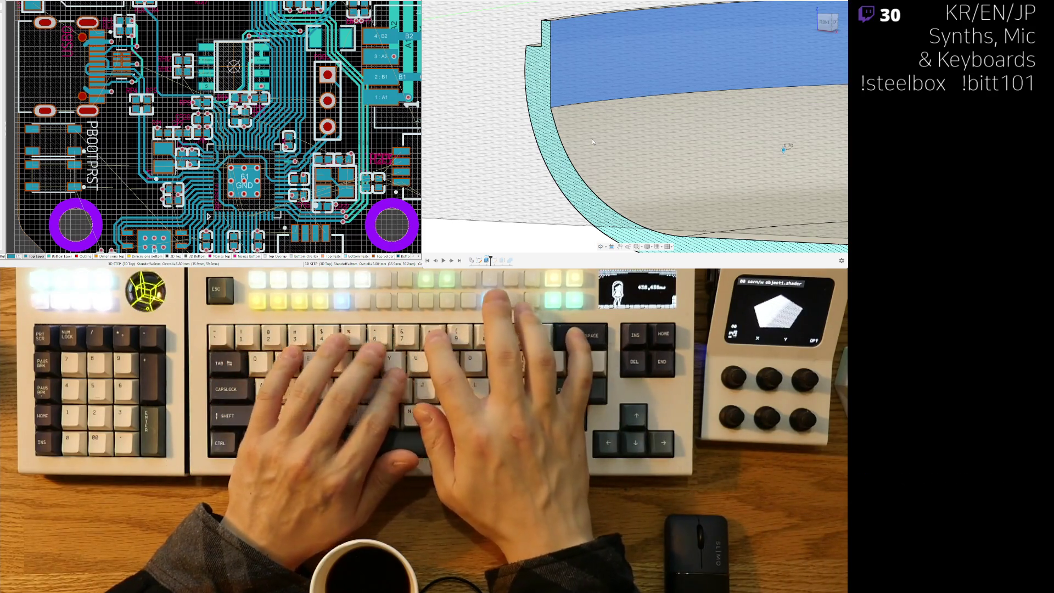
{"action": "type", "text": "0.8"}
{"action": "type", "text": "0.9"}
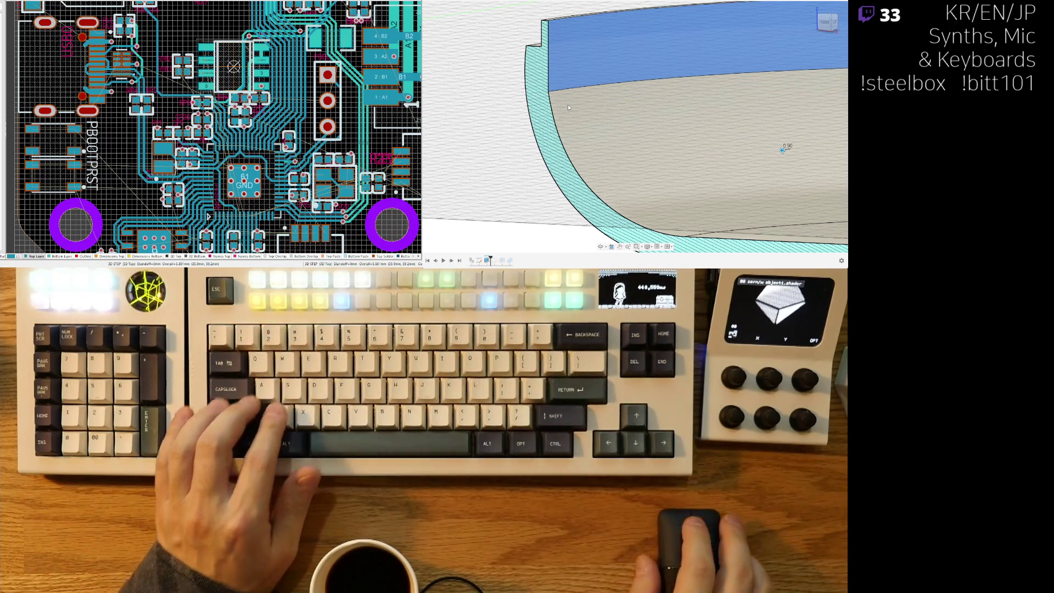
{"action": "type", "text": "0.8"}
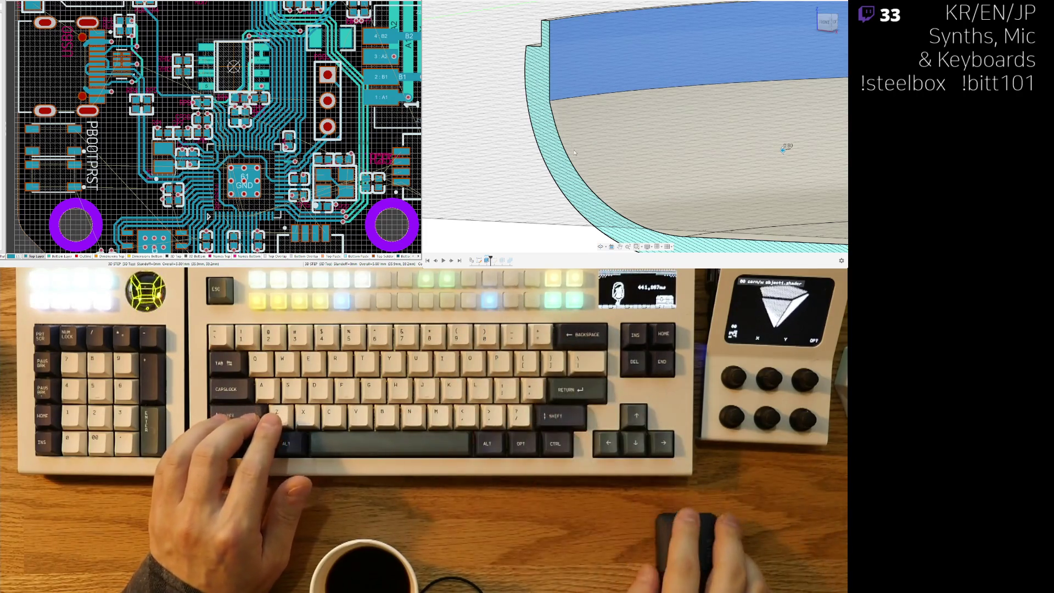
Check the outer bowl surface and commit the lip face offset.
{"action": "scroll", "coordinate": [611, 187], "scroll_direction": "down", "scroll_amount": 3}
{"action": "middle_click_drag", "start_coordinate": [611, 186], "coordinate": [626, 182], "text": "shift"}
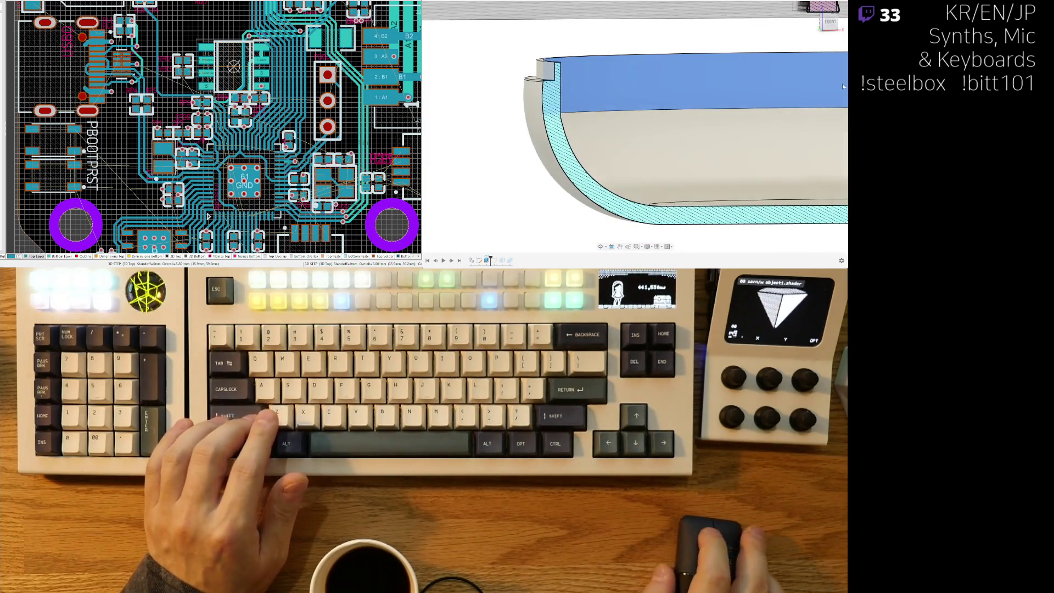
{"action": "key", "text": "Return"}
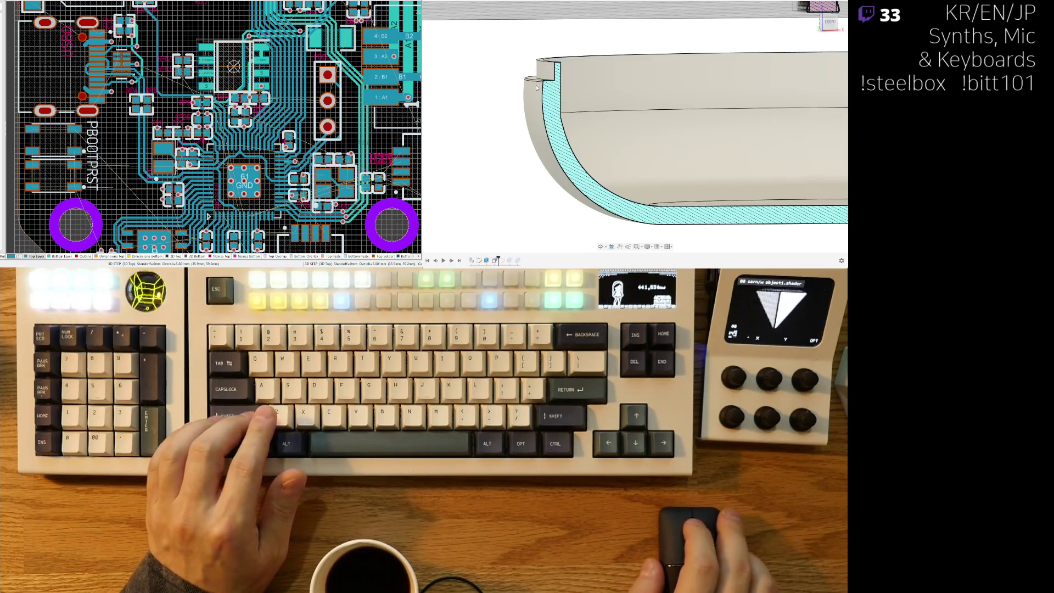
Select the lip step face to inspect the new notch.
{"action": "left_click", "coordinate": [546, 75]}
{"action": "scroll", "coordinate": [525, 168], "scroll_direction": "up", "scroll_amount": 3}
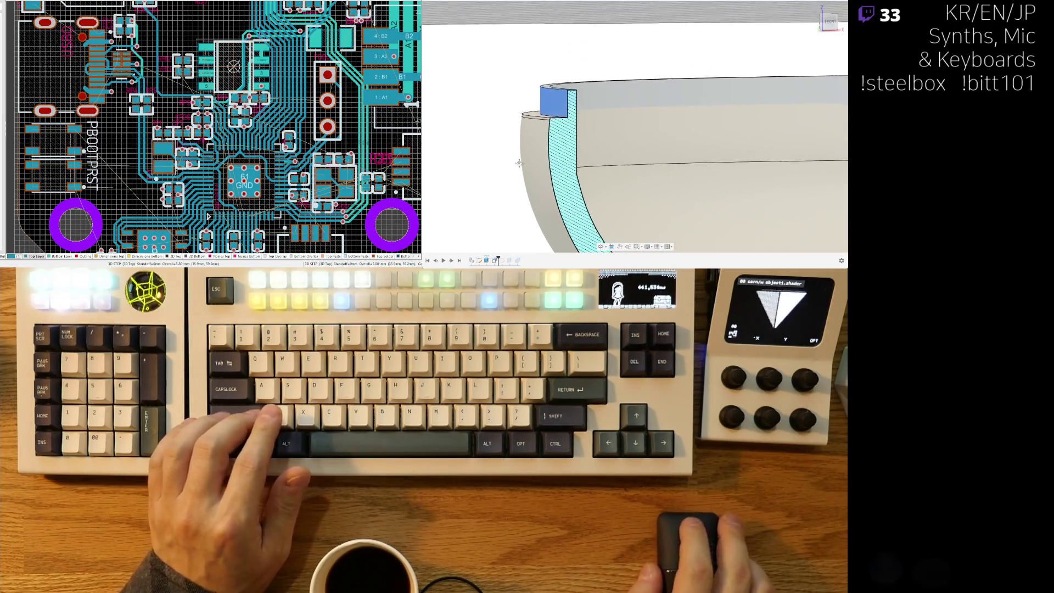
{"action": "key", "text": "Escape"}
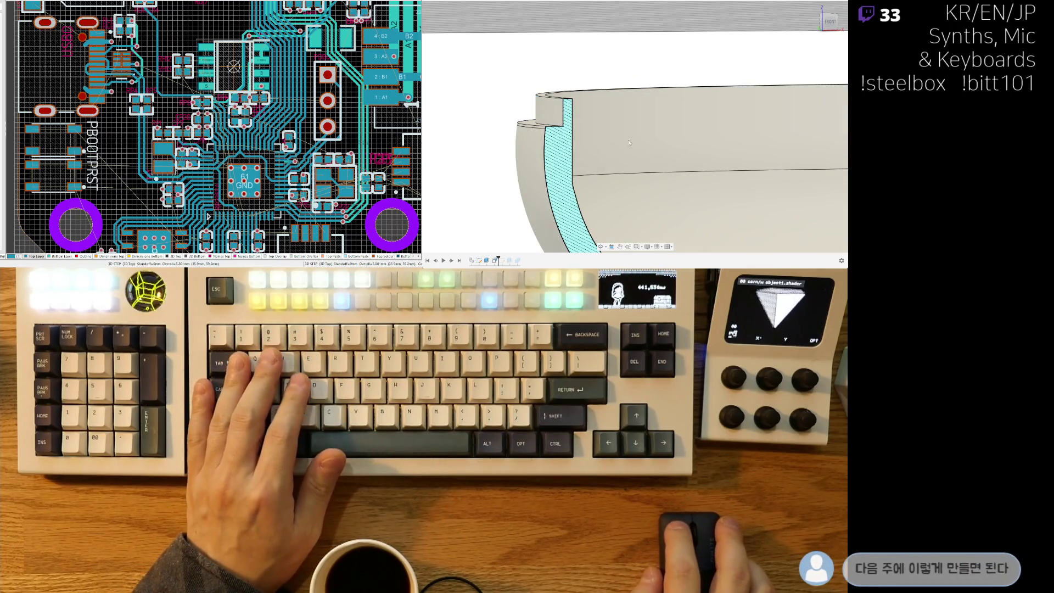
{"action": "left_click", "coordinate": [553, 111]}
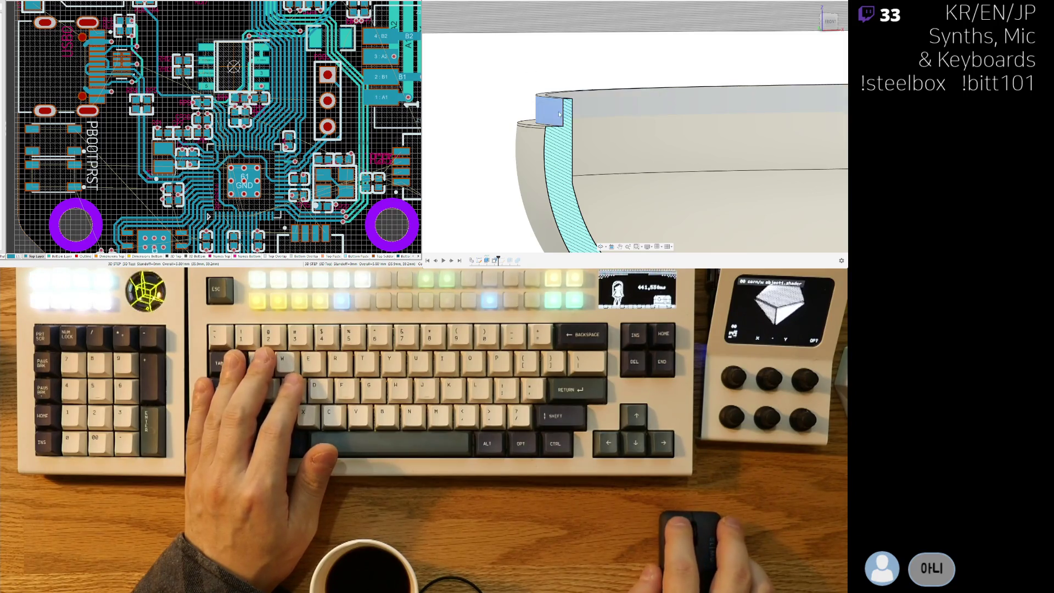
{"action": "scroll", "coordinate": [662, 192], "scroll_direction": "down", "scroll_amount": 2}
{"action": "scroll", "coordinate": [662, 193], "scroll_direction": "down", "scroll_amount": 1}
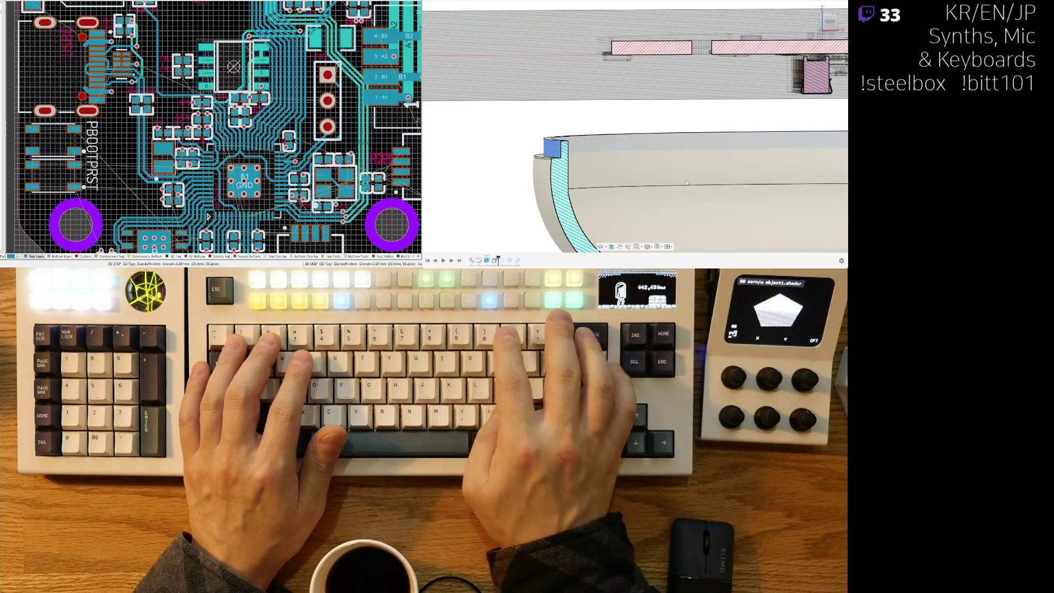
Orbit, pan and zoom around the bowl, settling on a straight front view of the section.
{"action": "scroll", "coordinate": [723, 168], "scroll_direction": "right", "scroll_amount": 10}
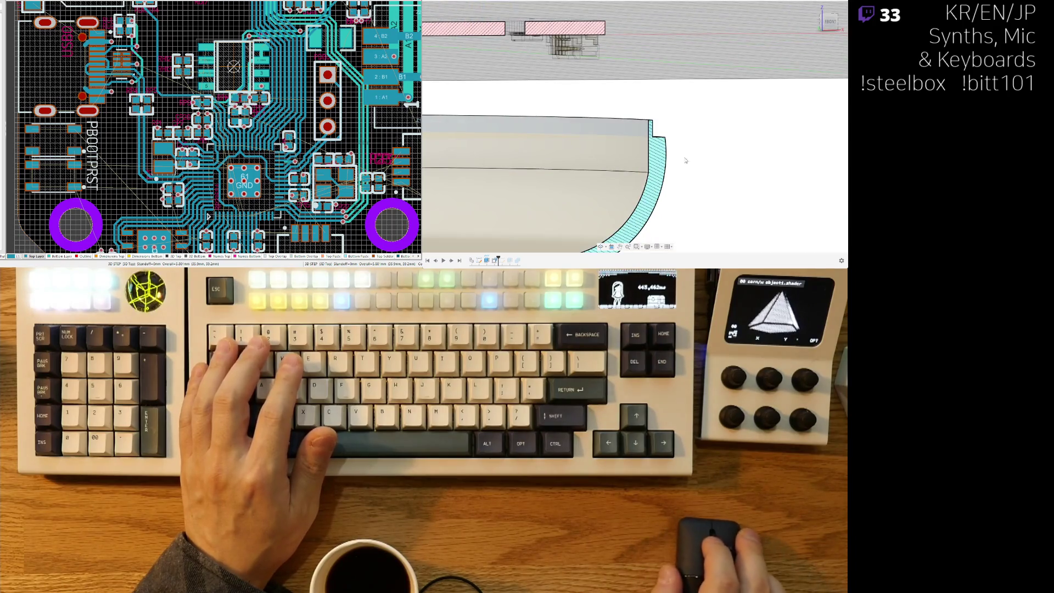
{"action": "middle_click_drag", "start_coordinate": [717, 108], "coordinate": [598, 157], "text": "shift"}
{"action": "scroll", "coordinate": [463, 138], "scroll_direction": "up", "scroll_amount": 5}
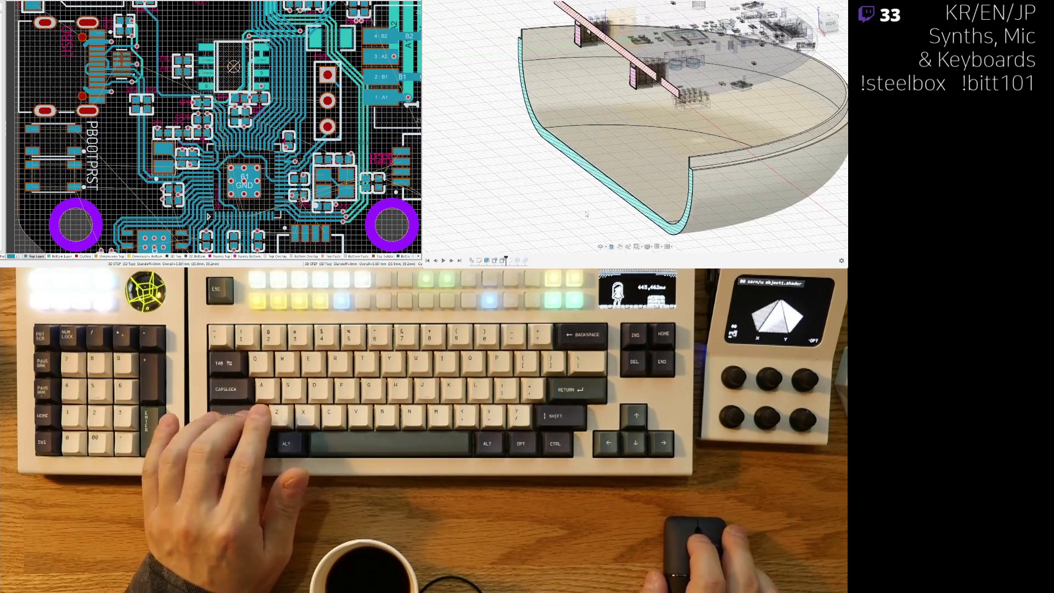
{"action": "scroll", "coordinate": [595, 195], "scroll_direction": "down", "scroll_amount": 5}
{"action": "middle_click_drag", "start_coordinate": [595, 195], "coordinate": [455, 85], "text": "shift"}
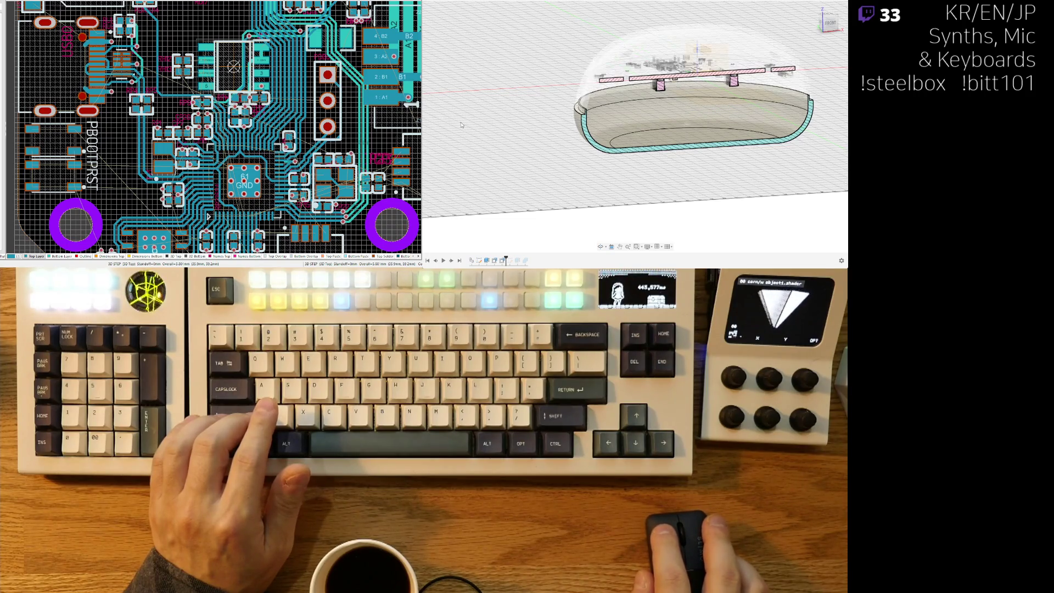
{"action": "middle_click_drag", "start_coordinate": [679, 182], "coordinate": [640, 164], "text": "shift"}
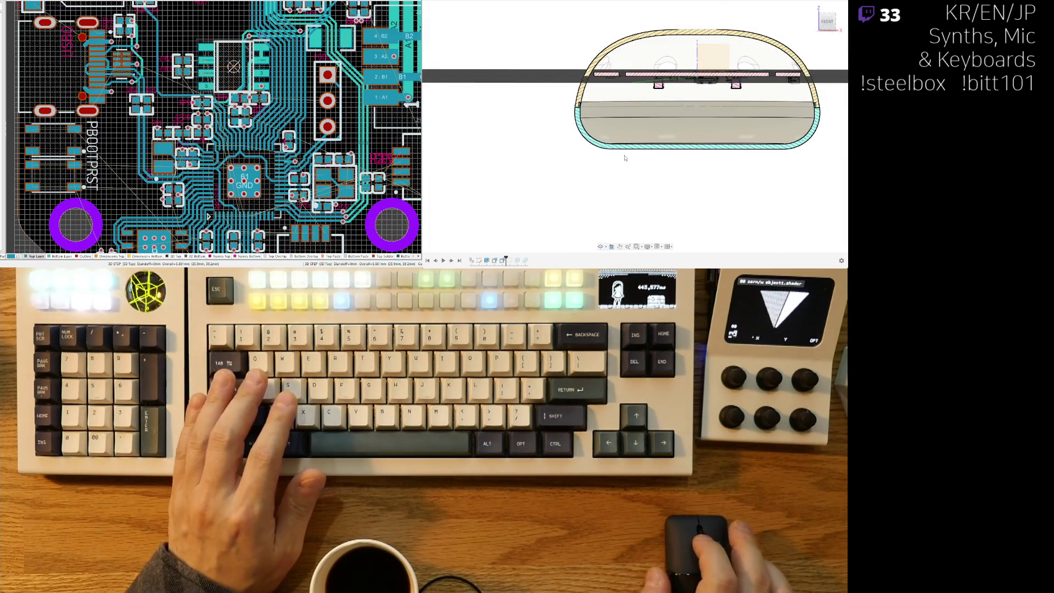
{"action": "scroll", "coordinate": [561, 159], "scroll_direction": "up", "scroll_amount": 5}
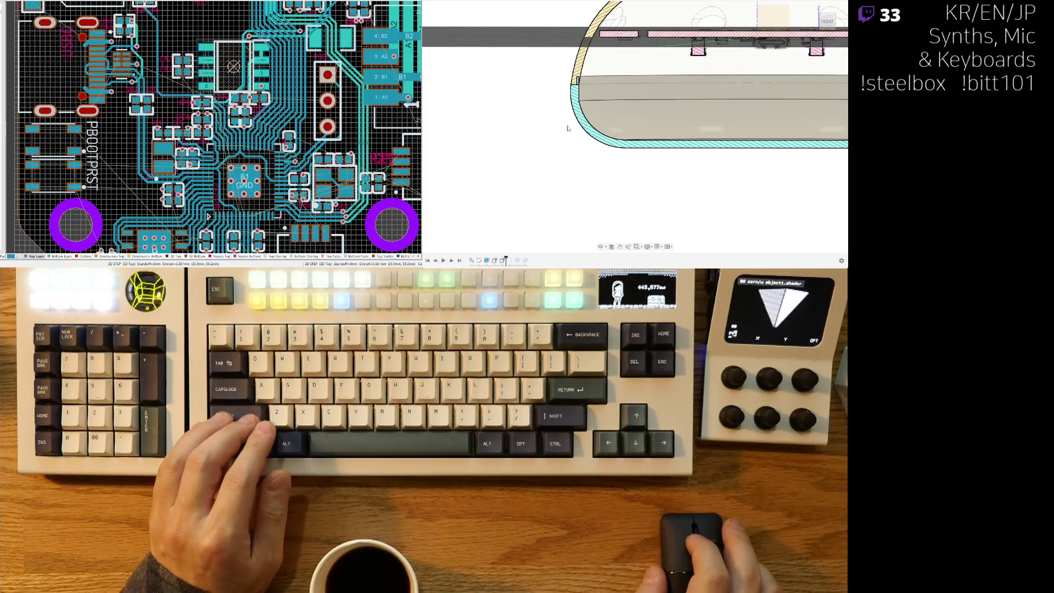
Roll the design timeline back to the feature that builds the grey inner block.
{"action": "scroll", "coordinate": [490, 169], "scroll_direction": "down", "scroll_amount": 3}
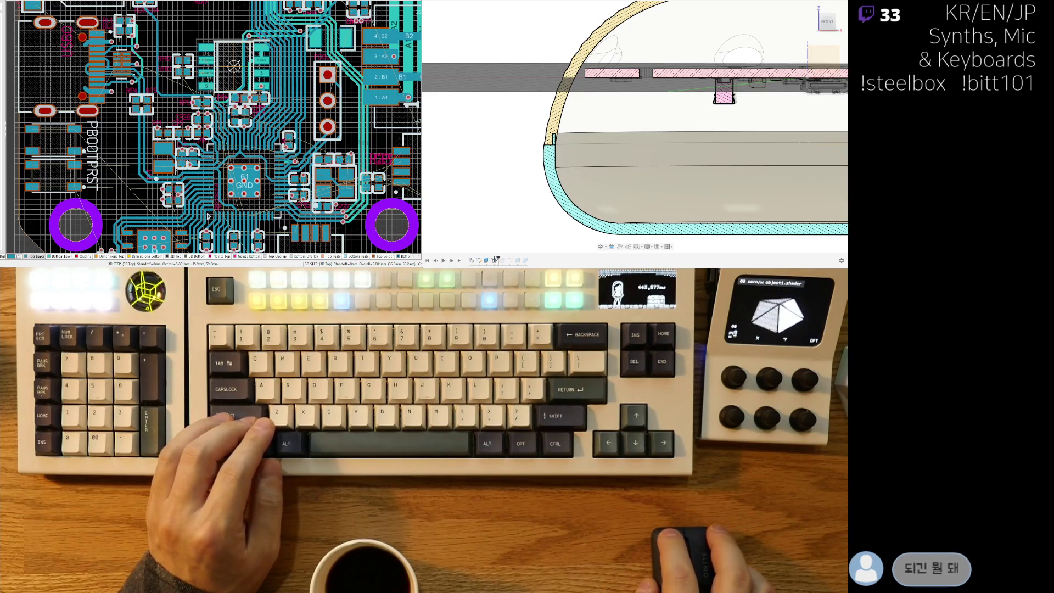
{"action": "left_click_drag", "start_coordinate": [490, 258], "coordinate": [489, 260]}
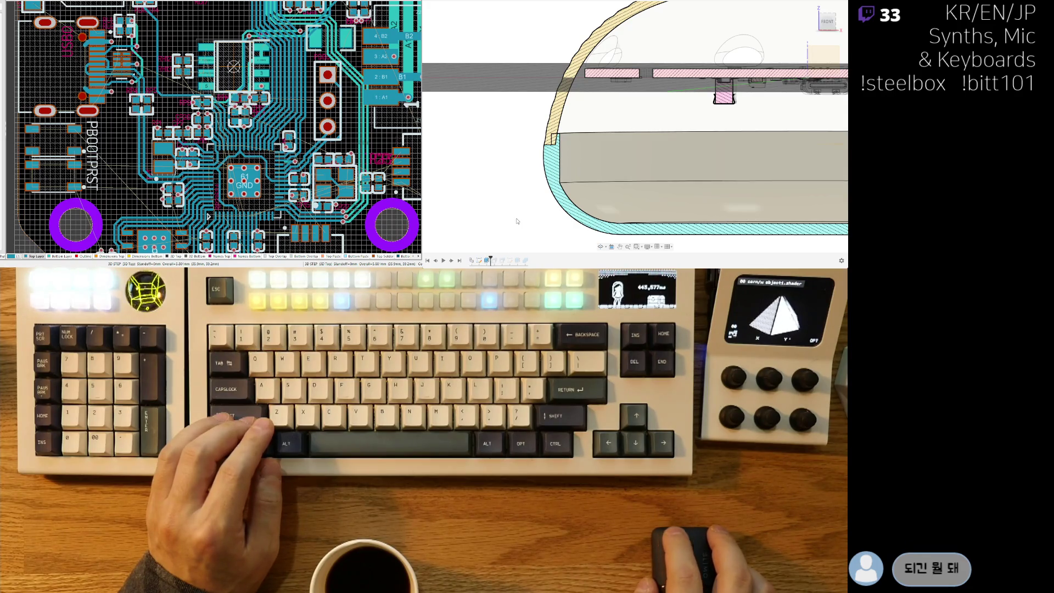
{"action": "scroll", "coordinate": [517, 221], "scroll_direction": "down", "scroll_amount": 2}
{"action": "scroll", "coordinate": [526, 215], "scroll_direction": "down", "scroll_amount": 2}
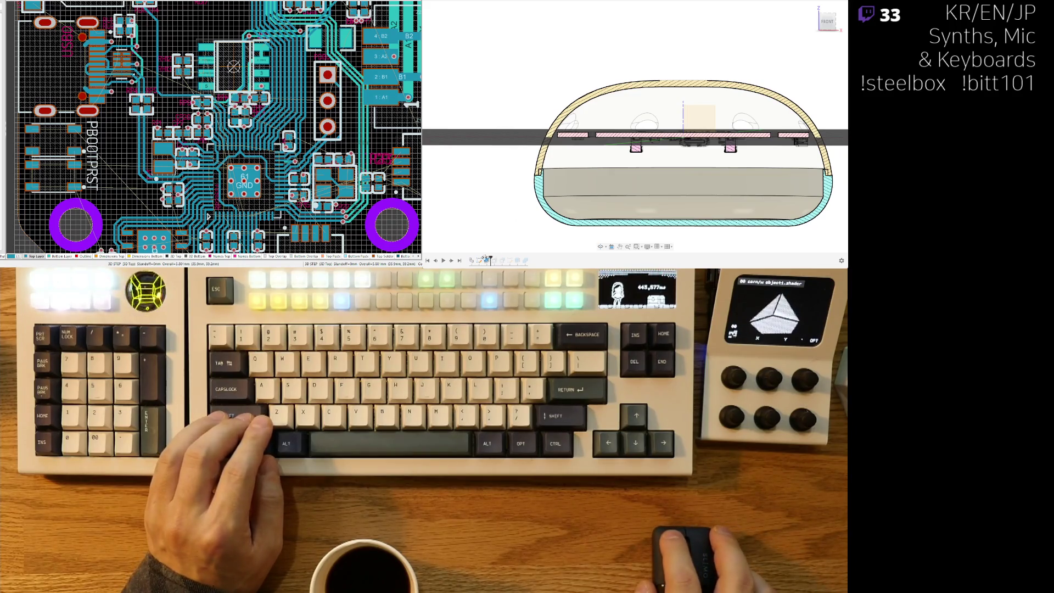
{"action": "left_click", "coordinate": [482, 258]}
{"action": "left_click_drag", "start_coordinate": [483, 258], "coordinate": [489, 259]}
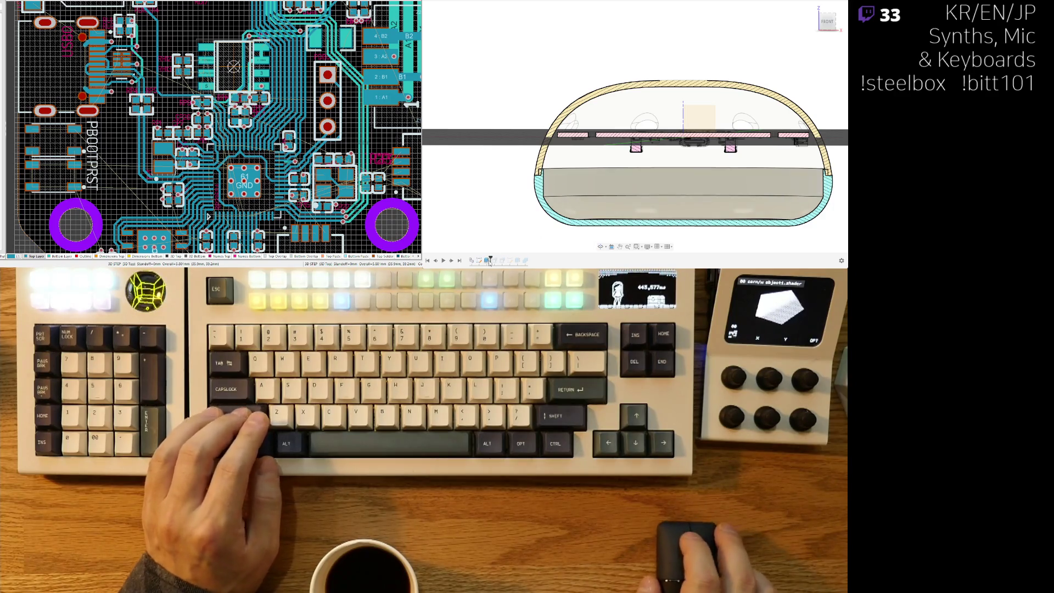
{"action": "left_click", "coordinate": [478, 261]}
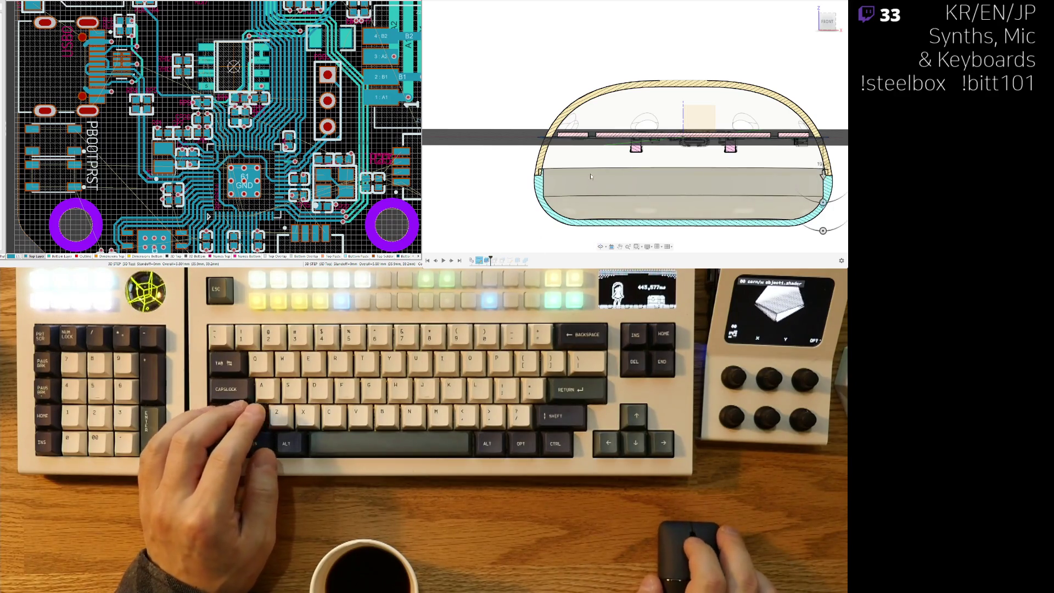
Extrude the grey block's top face upward and select the new extruded body.
{"action": "scroll", "coordinate": [663, 174], "scroll_direction": "up", "scroll_amount": 5}
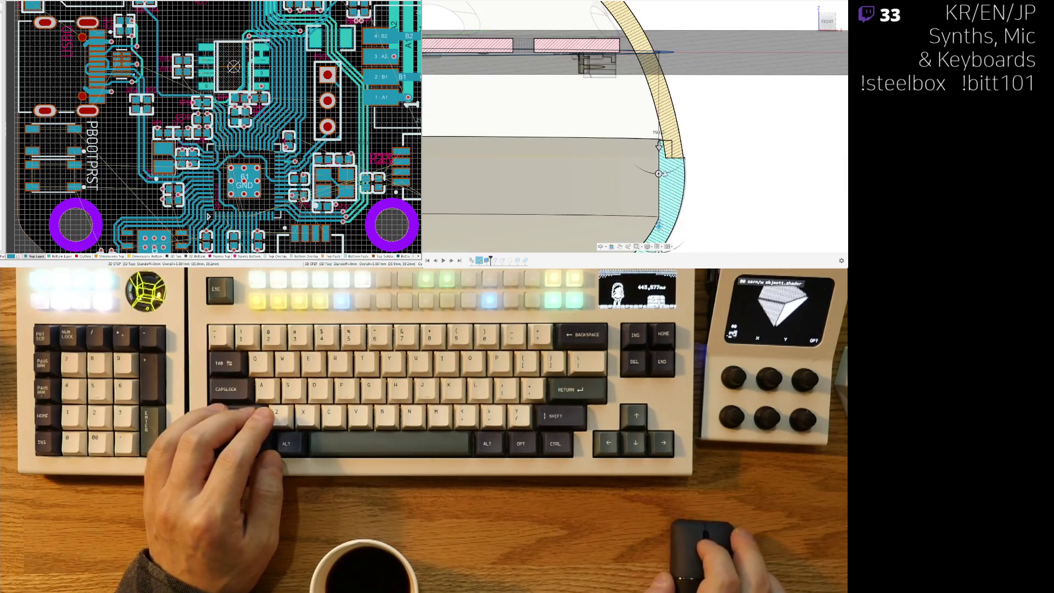
{"action": "mouse_move", "coordinate": [660, 145]}
{"action": "left_mouse_down"}
{"action": "mouse_move", "coordinate": [660, 126]}
{"action": "mouse_move", "coordinate": [659, 135]}
{"action": "left_mouse_up"}
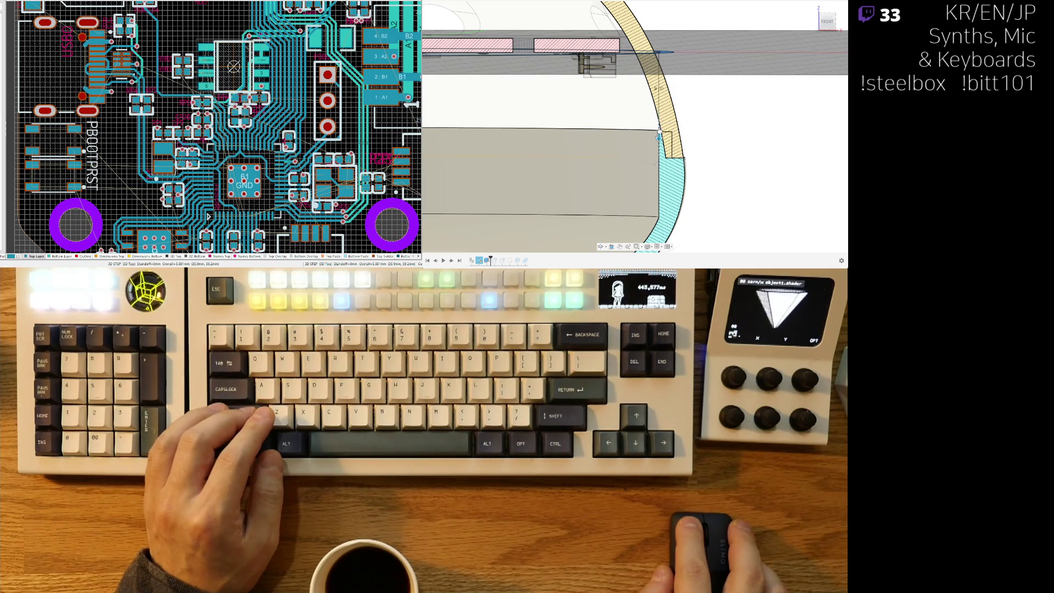
{"action": "scroll", "coordinate": [688, 212], "scroll_direction": "down", "scroll_amount": 3}
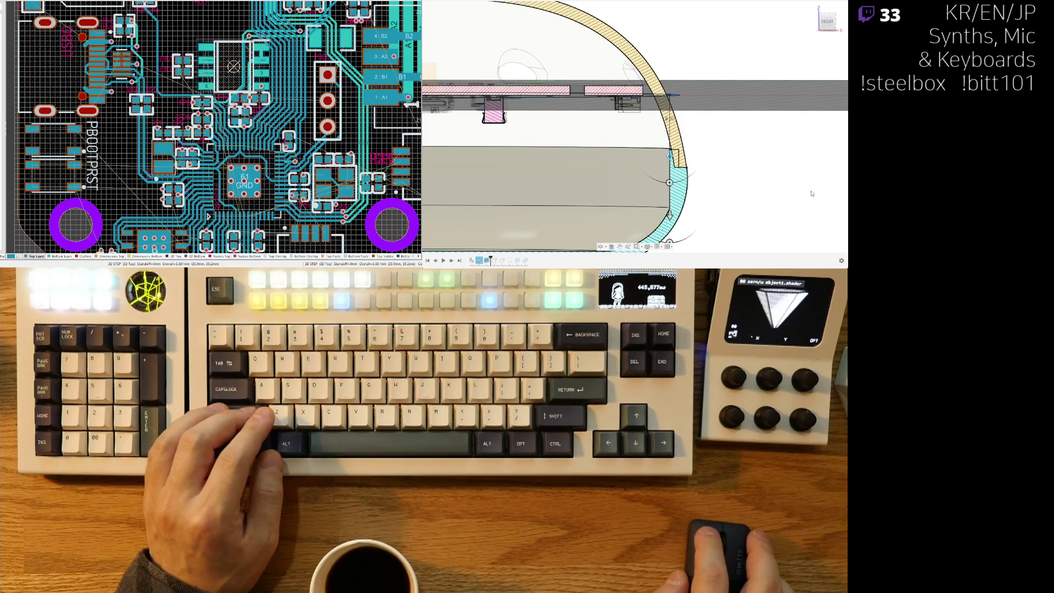
{"action": "key", "text": "Return"}
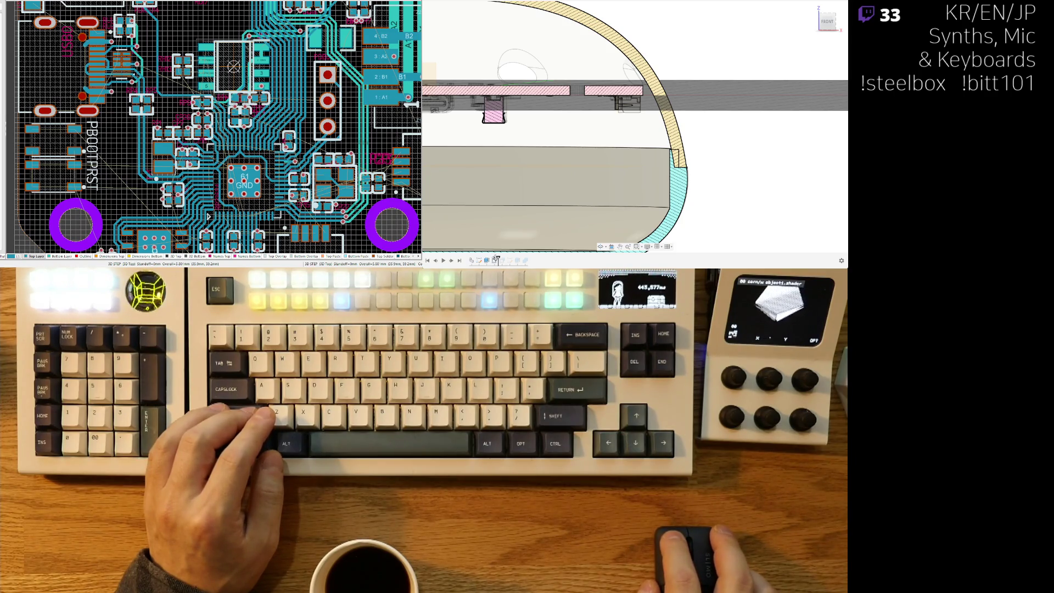
{"action": "left_click", "coordinate": [494, 263]}
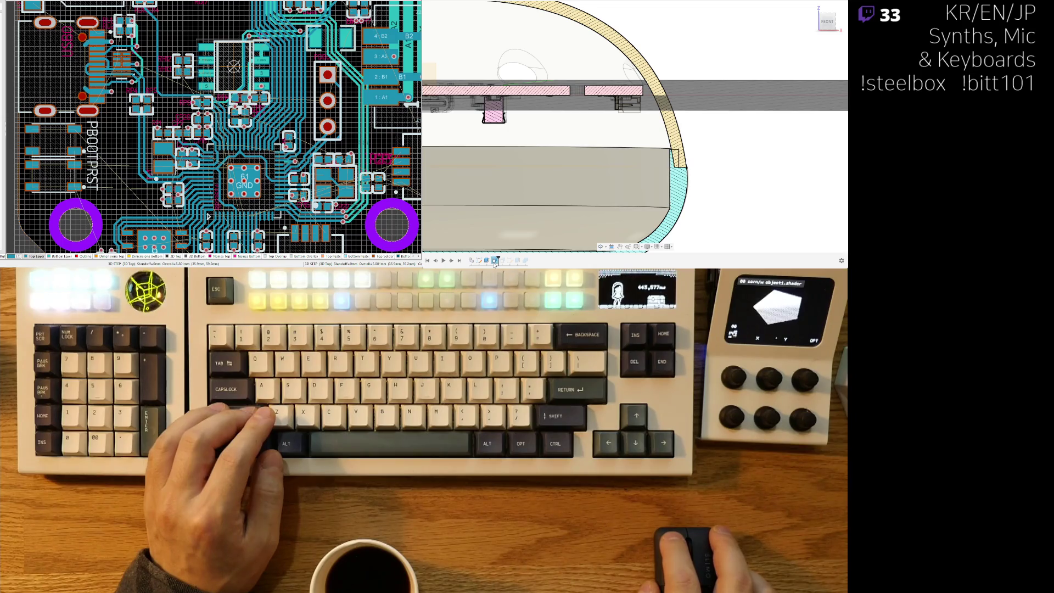
{"action": "scroll", "coordinate": [724, 146], "scroll_direction": "down", "scroll_amount": 2}
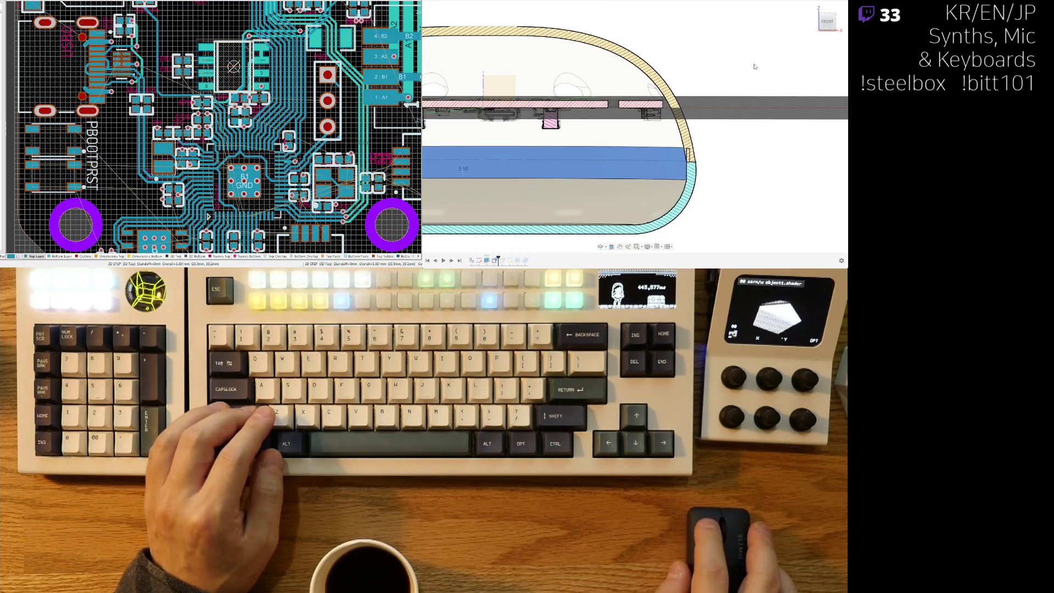
Enter 1.00 as the extrude distance in place of 0.80, then tilt the view of the shell section.
{"action": "type", "text": "1"}
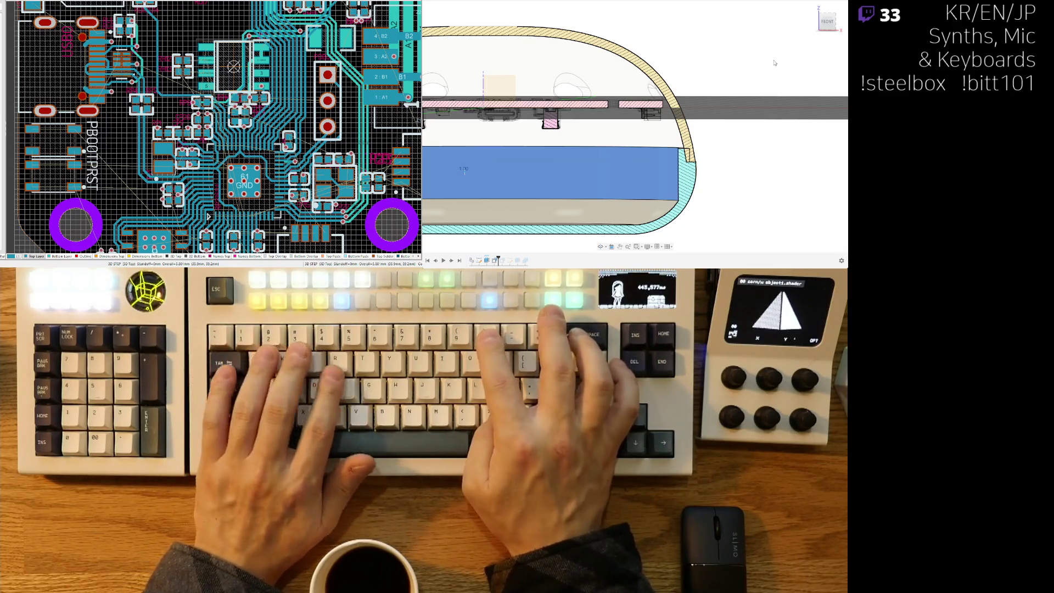
{"action": "type", "text": "0.9"}
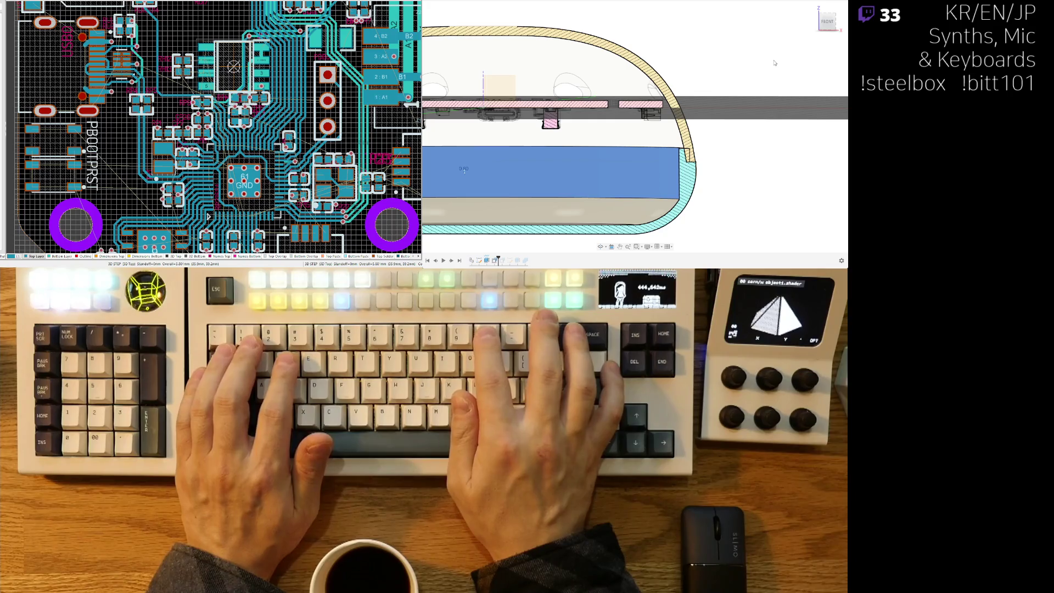
{"action": "type", "text": "0.8"}
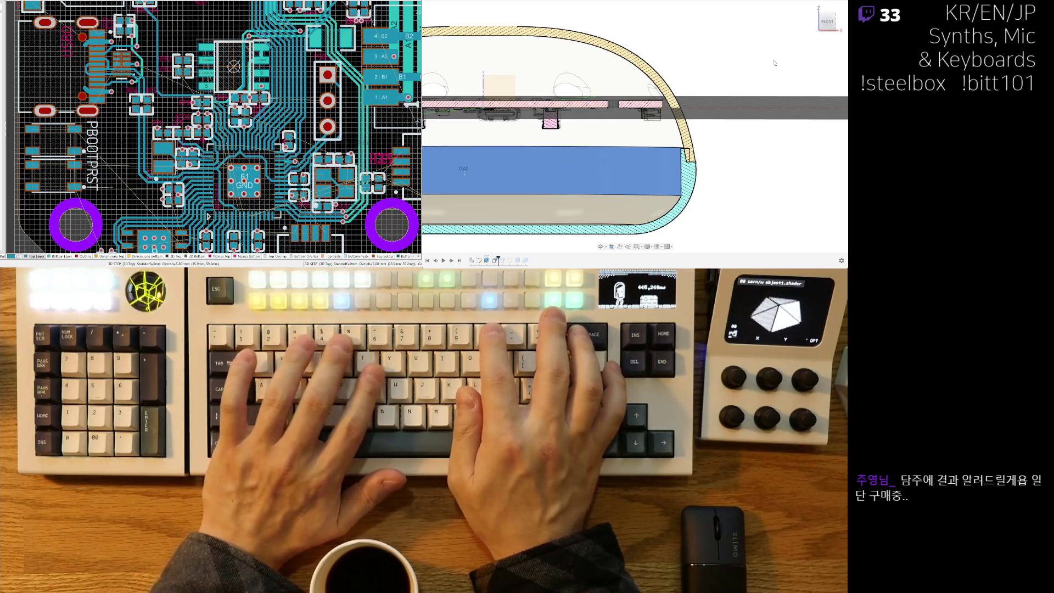
{"action": "type", "text": "0.5"}
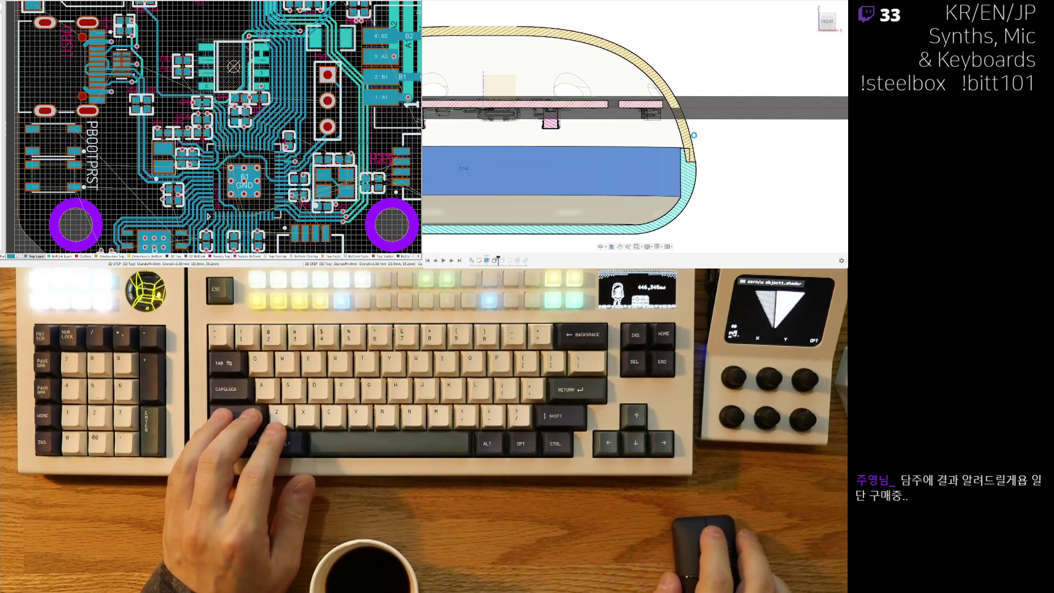
{"action": "middle_click_drag", "start_coordinate": [723, 153], "coordinate": [731, 181], "text": "shift"}
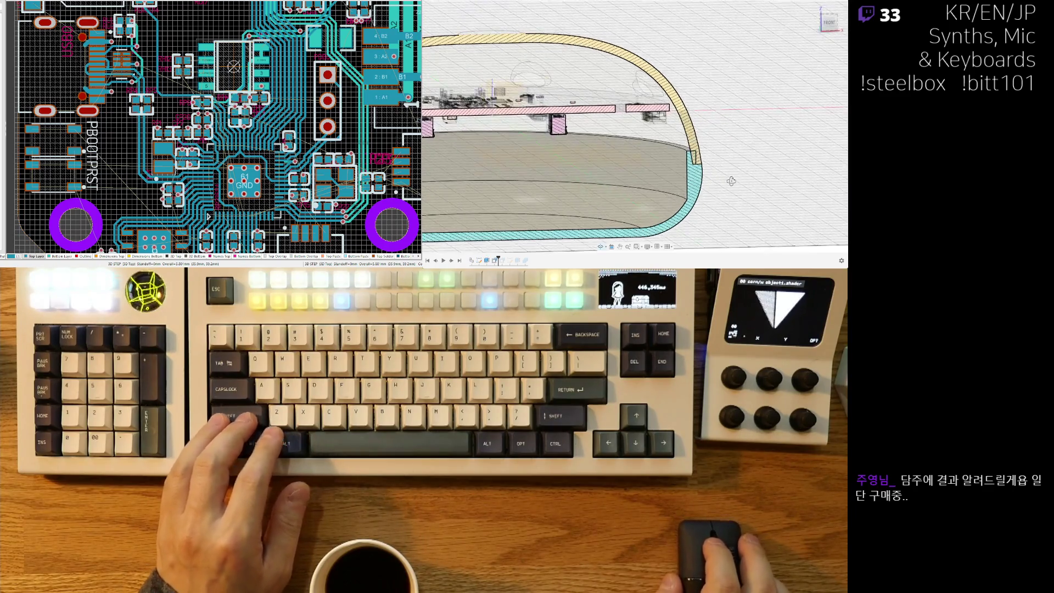
{"action": "scroll", "coordinate": [730, 185], "scroll_direction": "up", "scroll_amount": 2}
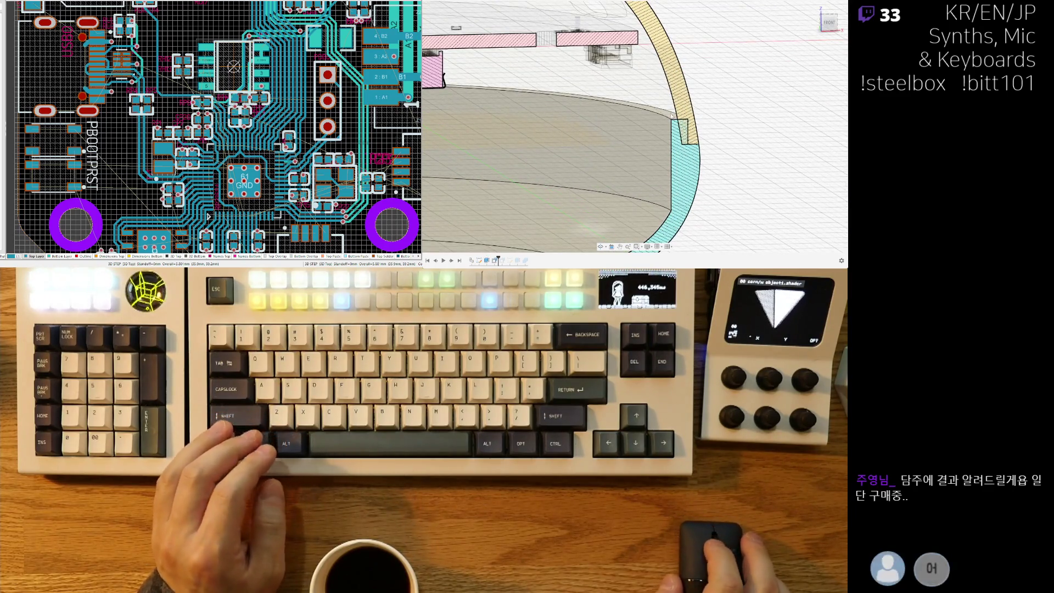
{"action": "scroll", "coordinate": [701, 181], "scroll_direction": "down", "scroll_amount": 3}
{"action": "scroll", "coordinate": [703, 177], "scroll_direction": "up", "scroll_amount": 3}
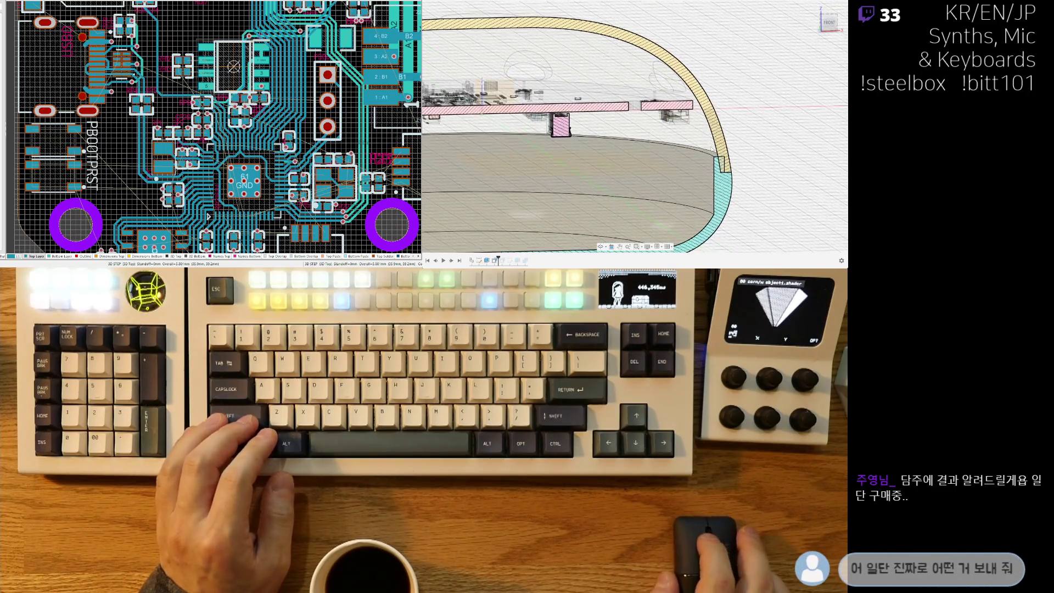
{"action": "scroll", "coordinate": [746, 171], "scroll_direction": "down", "scroll_amount": 3}
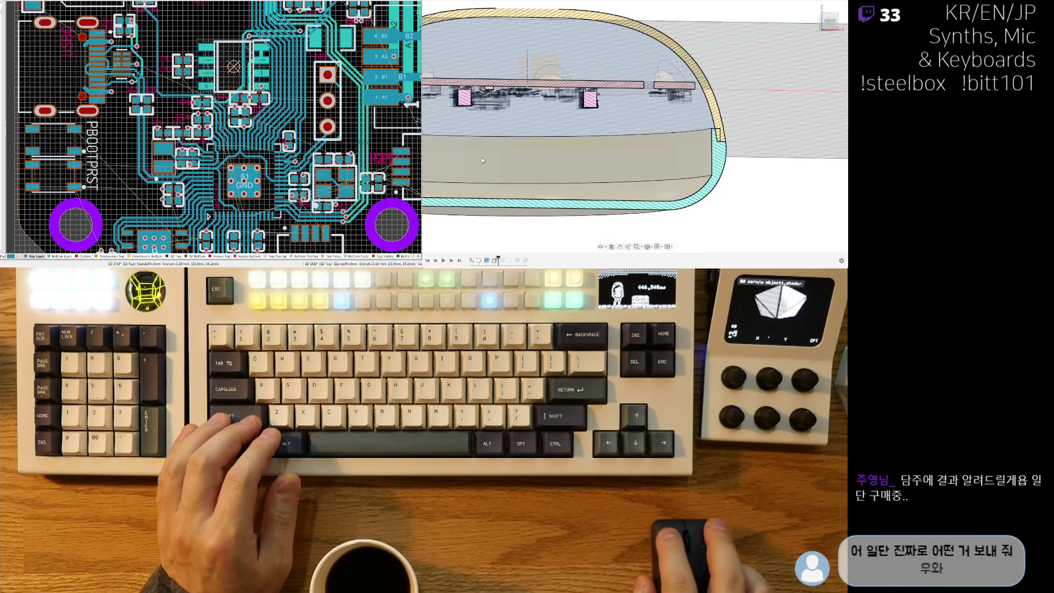
{"action": "scroll", "coordinate": [692, 159], "scroll_direction": "down", "scroll_amount": 2}
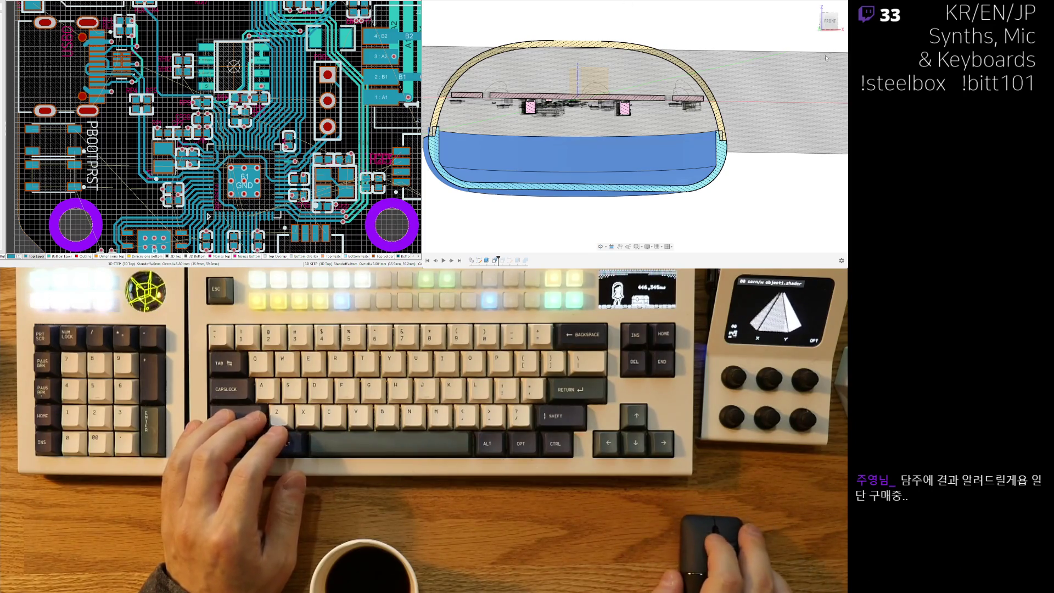
{"action": "left_click", "coordinate": [734, 139]}
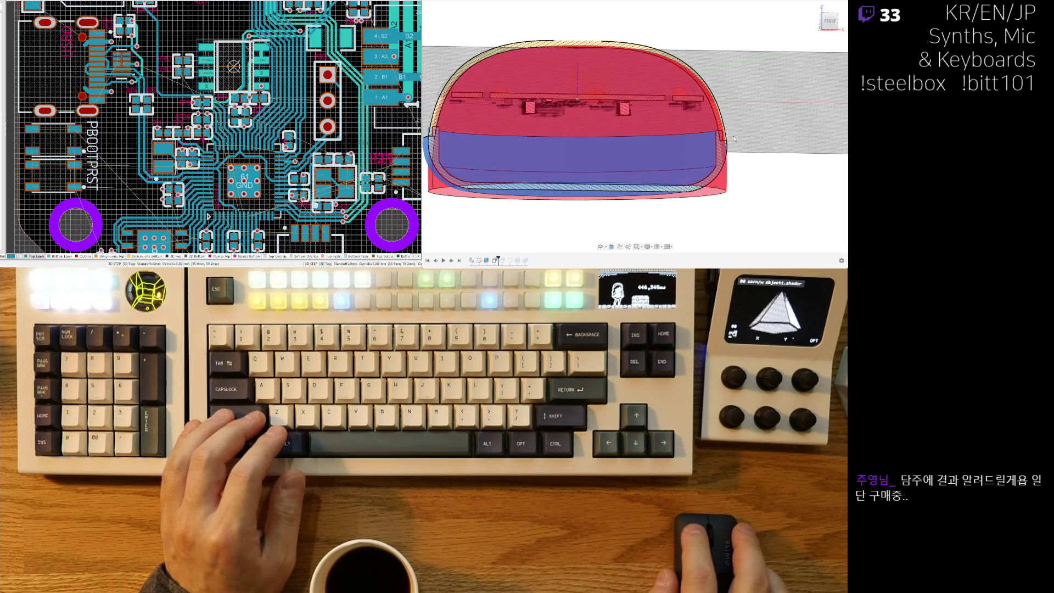
{"action": "middle_click_drag", "start_coordinate": [774, 139], "coordinate": [744, 135], "text": "shift"}
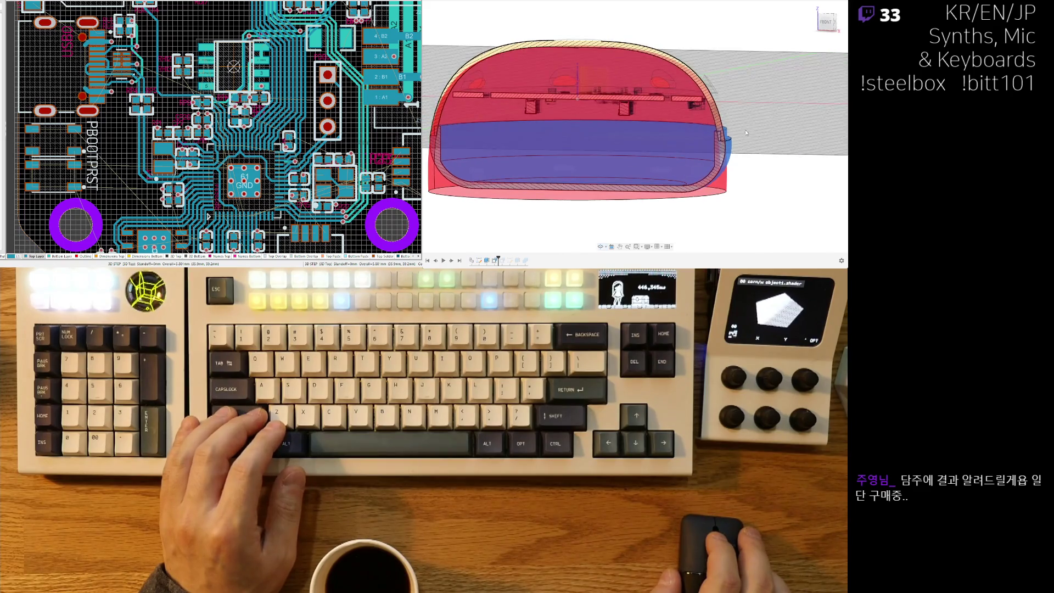
{"action": "scroll", "coordinate": [742, 136], "scroll_direction": "up", "scroll_amount": 5}
{"action": "scroll", "coordinate": [746, 165], "scroll_direction": "down", "scroll_amount": 4}
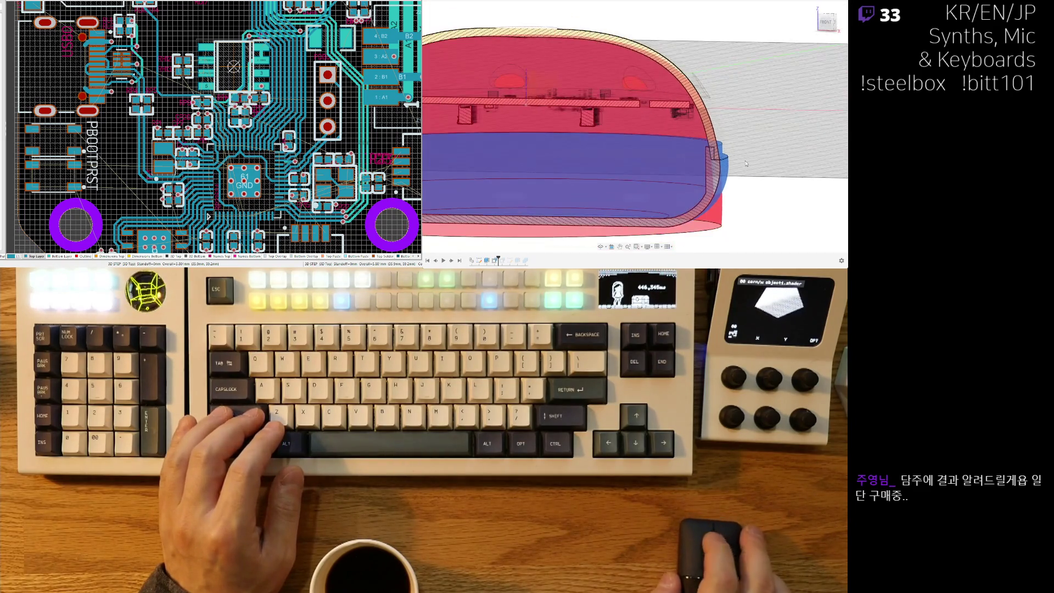
{"action": "middle_click_drag", "start_coordinate": [812, 77], "coordinate": [807, 78], "text": "shift"}
{"action": "middle_click_drag", "start_coordinate": [754, 162], "coordinate": [814, 103], "text": "shift"}
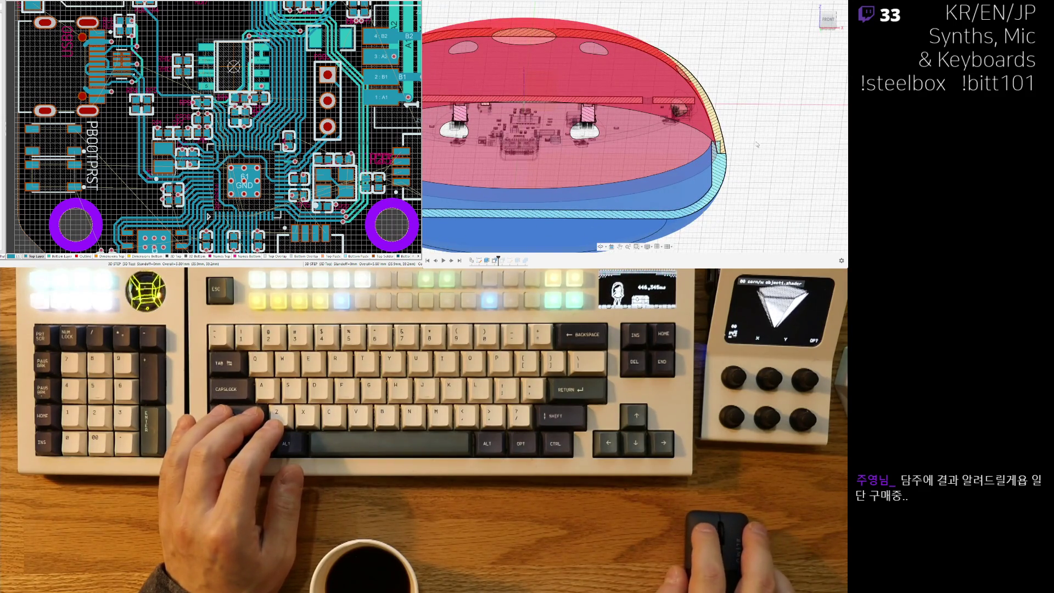
{"action": "left_click", "coordinate": [757, 144]}
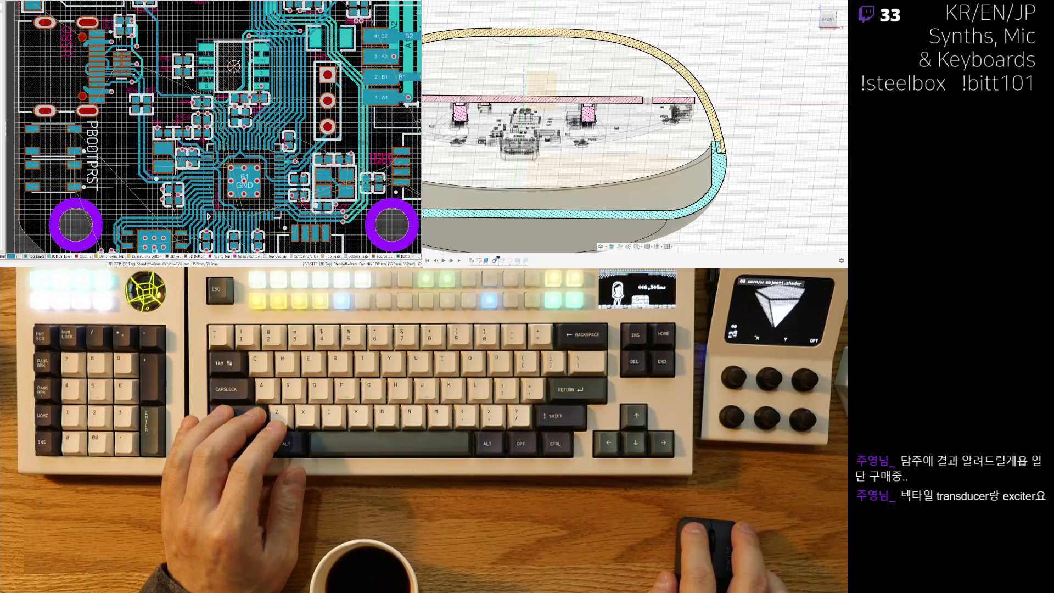
{"action": "middle_click_drag", "start_coordinate": [741, 154], "coordinate": [749, 173], "text": "shift"}
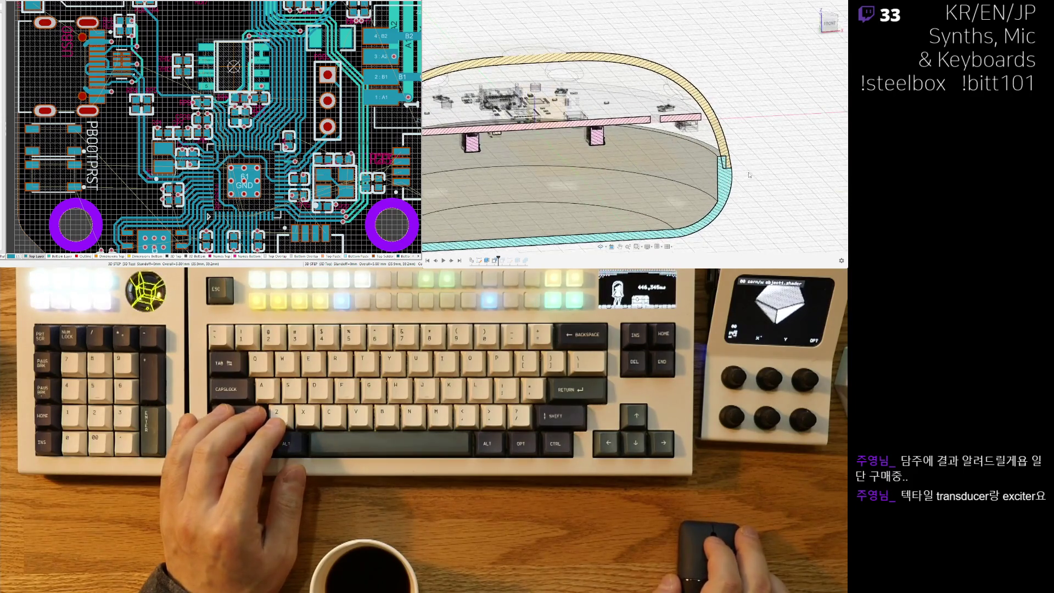
{"action": "scroll", "coordinate": [743, 167], "scroll_direction": "up", "scroll_amount": 5}
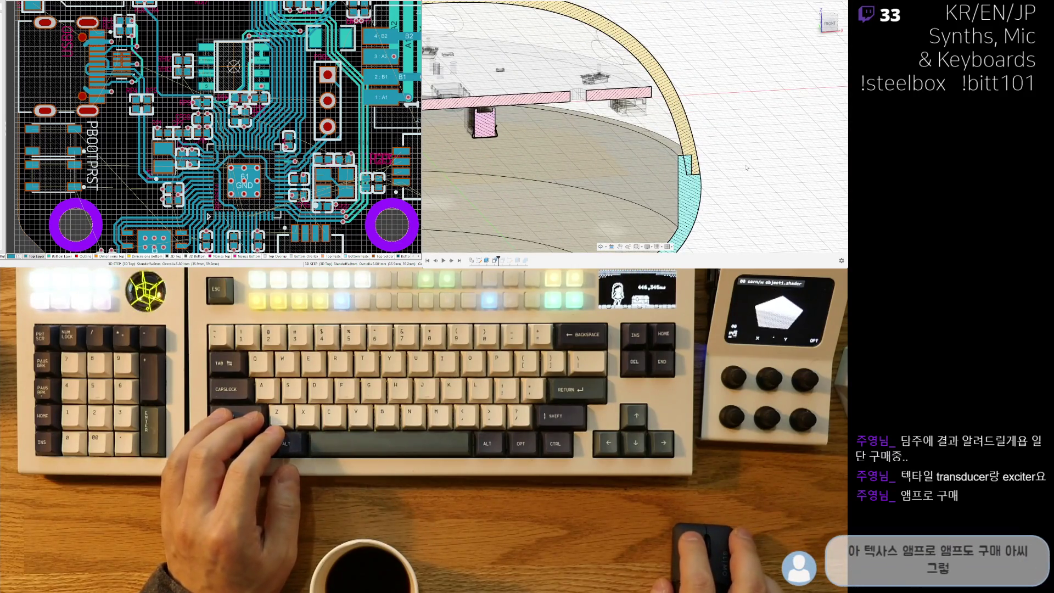
{"action": "middle_click_drag", "start_coordinate": [729, 179], "coordinate": [730, 171], "text": "shift"}
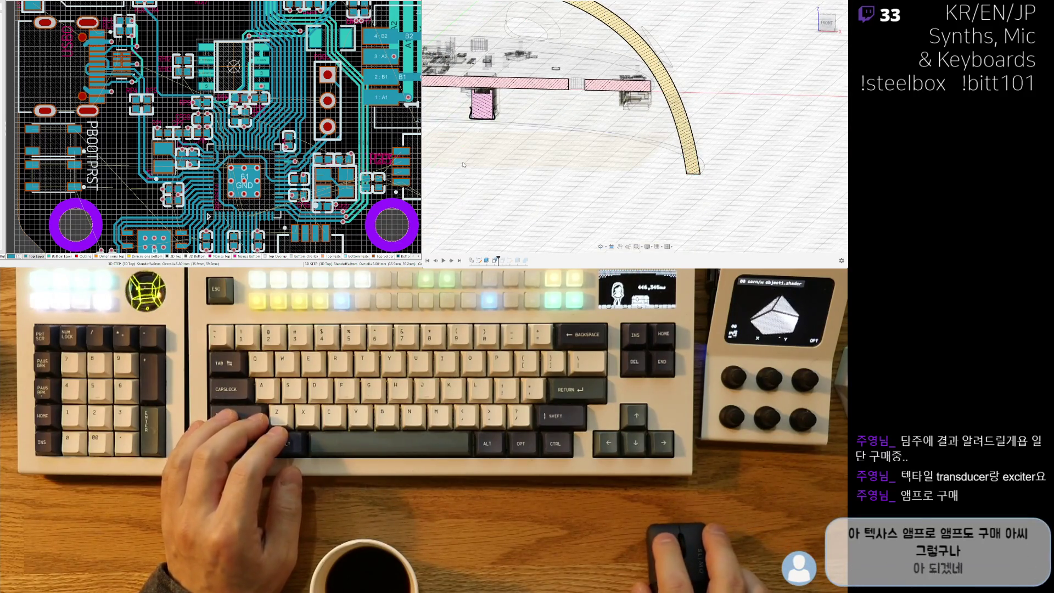
{"action": "scroll", "coordinate": [463, 163], "scroll_direction": "down", "scroll_amount": 5}
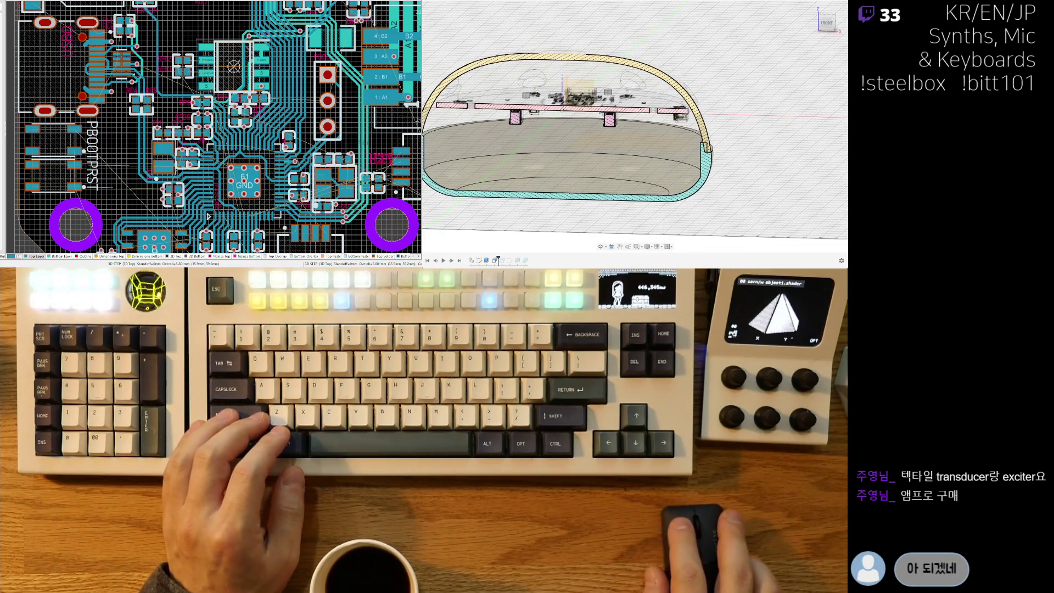
{"action": "scroll", "coordinate": [710, 140], "scroll_direction": "up", "scroll_amount": 3}
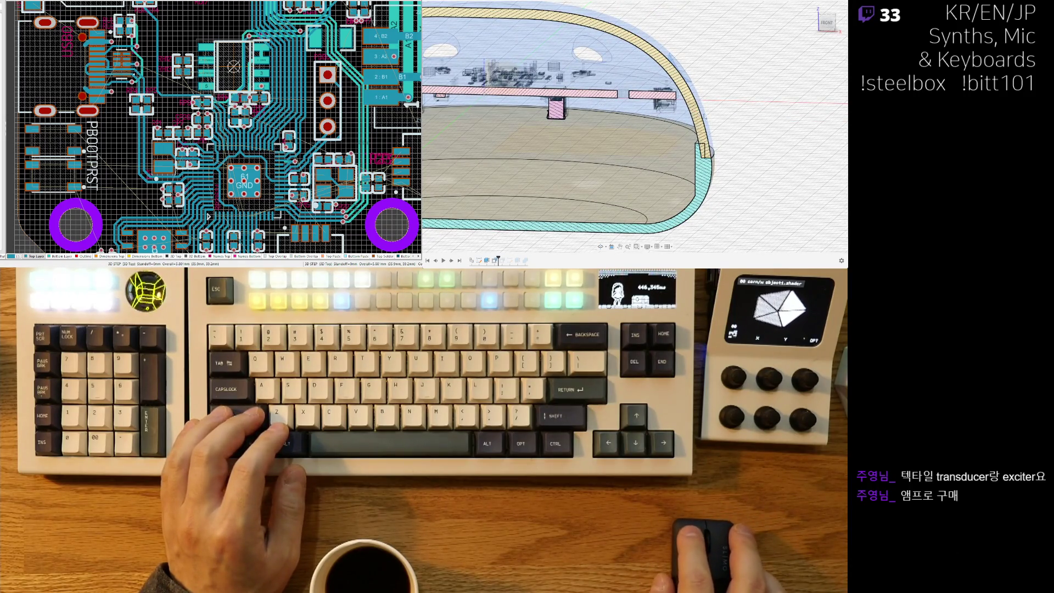
{"action": "left_click", "coordinate": [738, 120]}
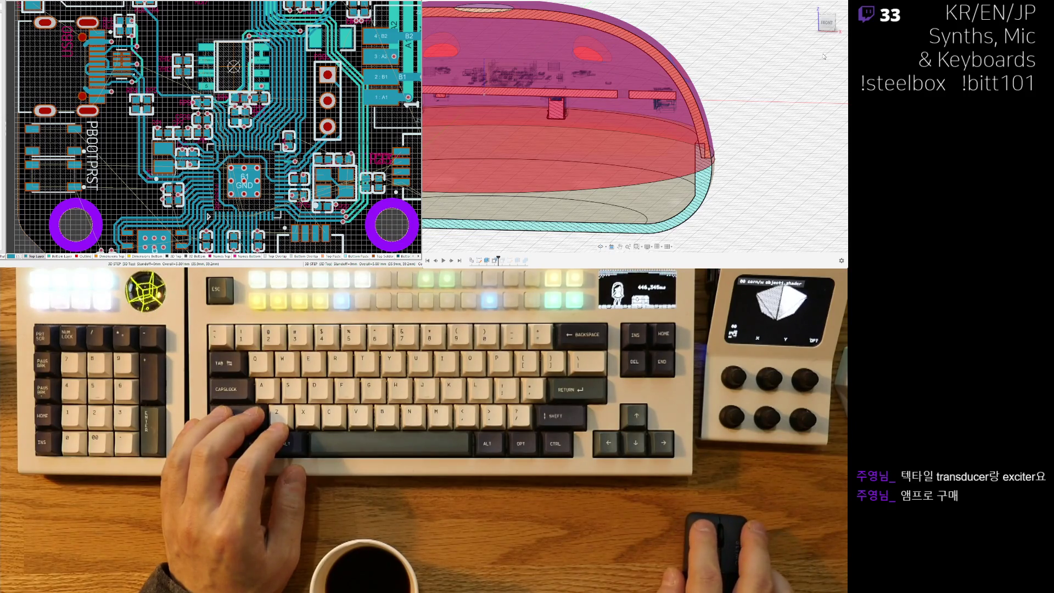
{"action": "left_click", "coordinate": [701, 196]}
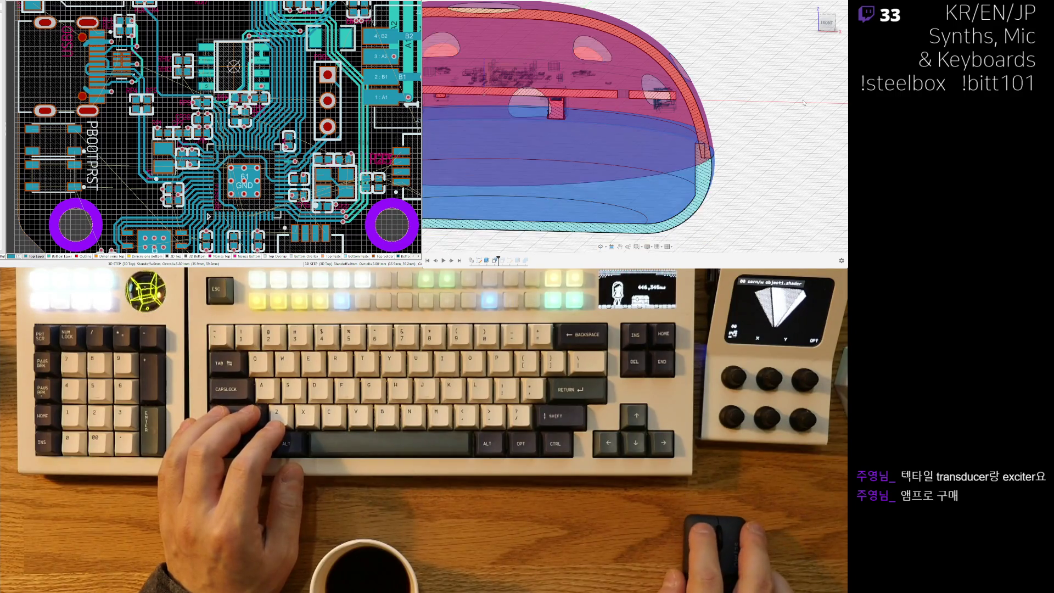
{"action": "middle_click_drag", "start_coordinate": [736, 162], "coordinate": [756, 136], "text": "shift"}
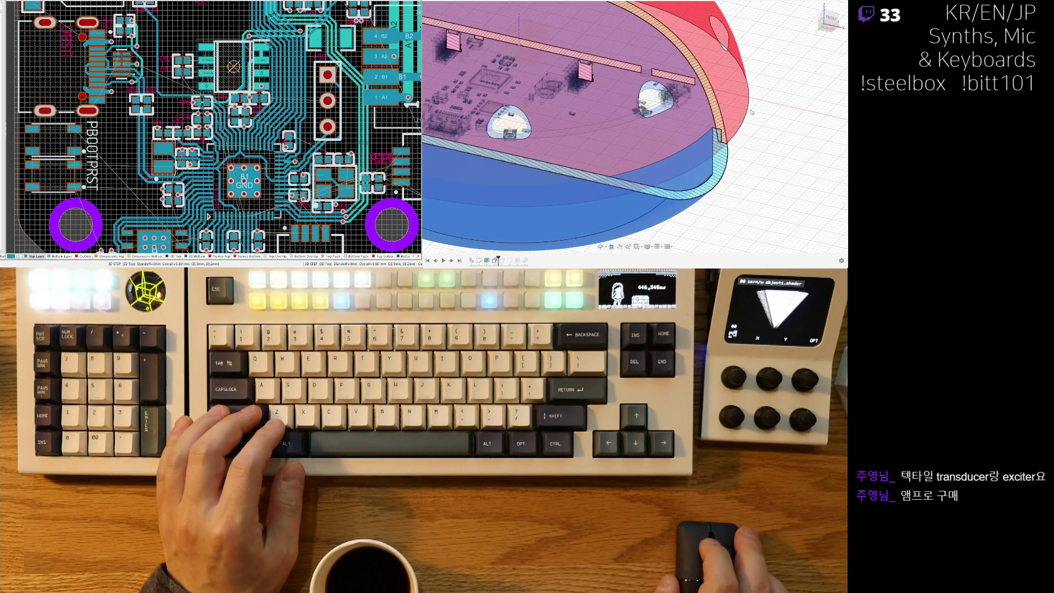
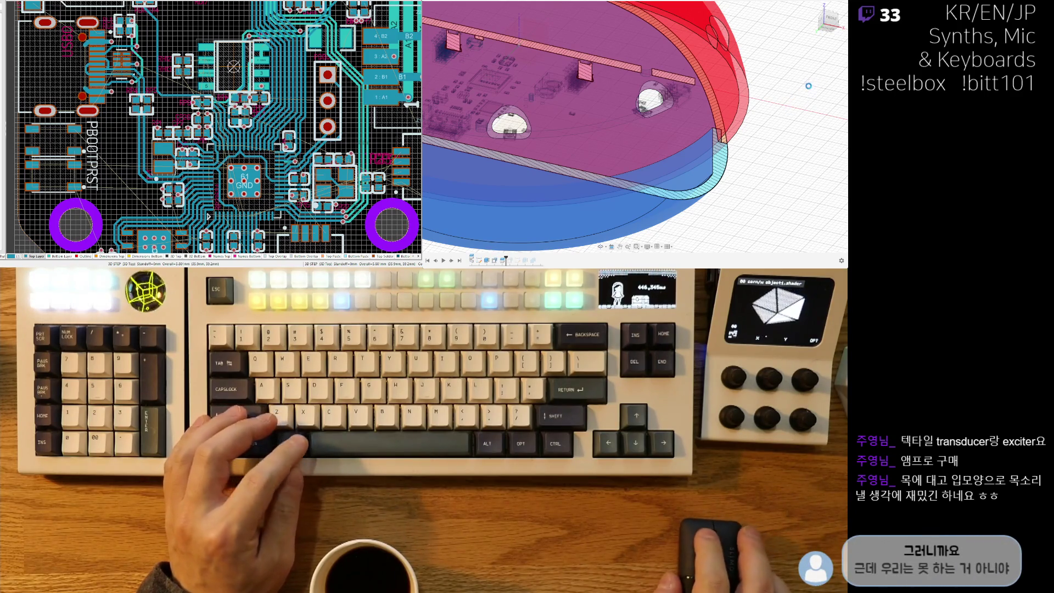
Undo the red and blue body preview and orbit to a near-front section view.
{"action": "key", "text": "ctrl+z"}
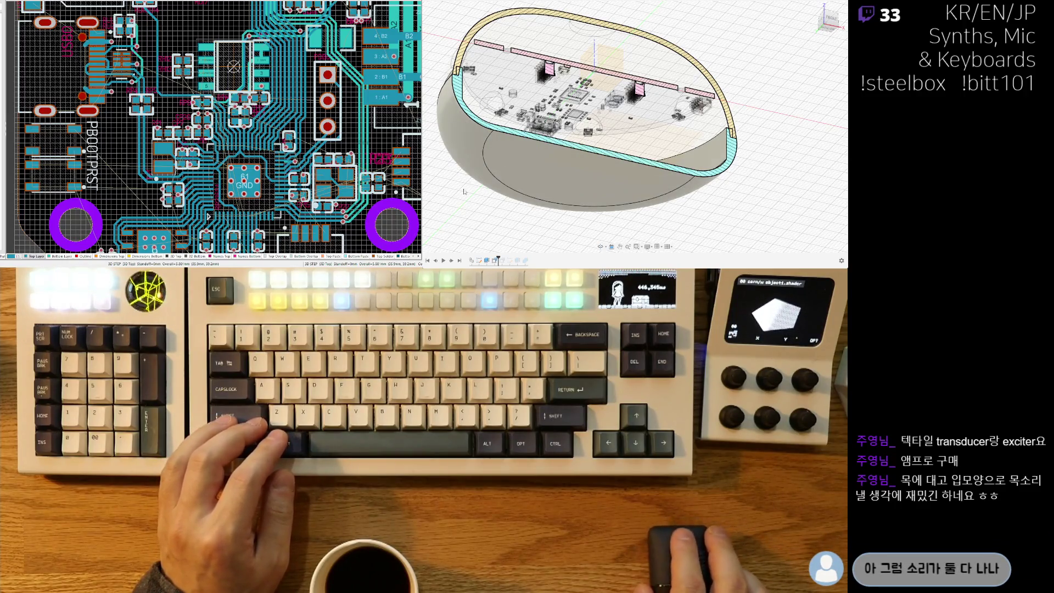
{"action": "middle_click_drag", "start_coordinate": [575, 196], "coordinate": [760, 125], "text": "shift"}
{"action": "scroll", "coordinate": [725, 125], "scroll_direction": "up", "scroll_amount": 8}
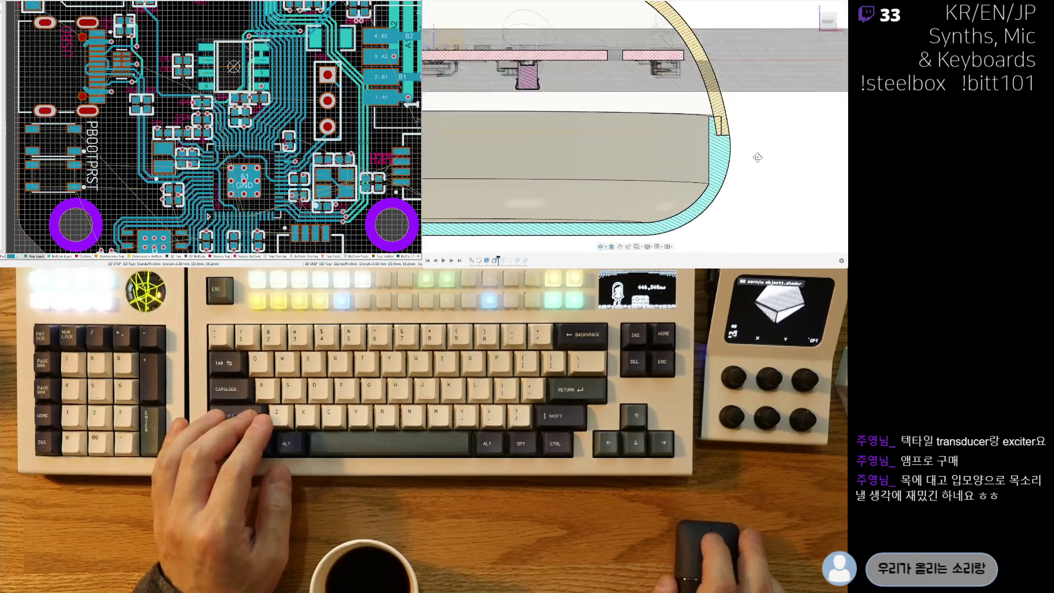
{"action": "scroll", "coordinate": [722, 123], "scroll_direction": "up", "scroll_amount": 3}
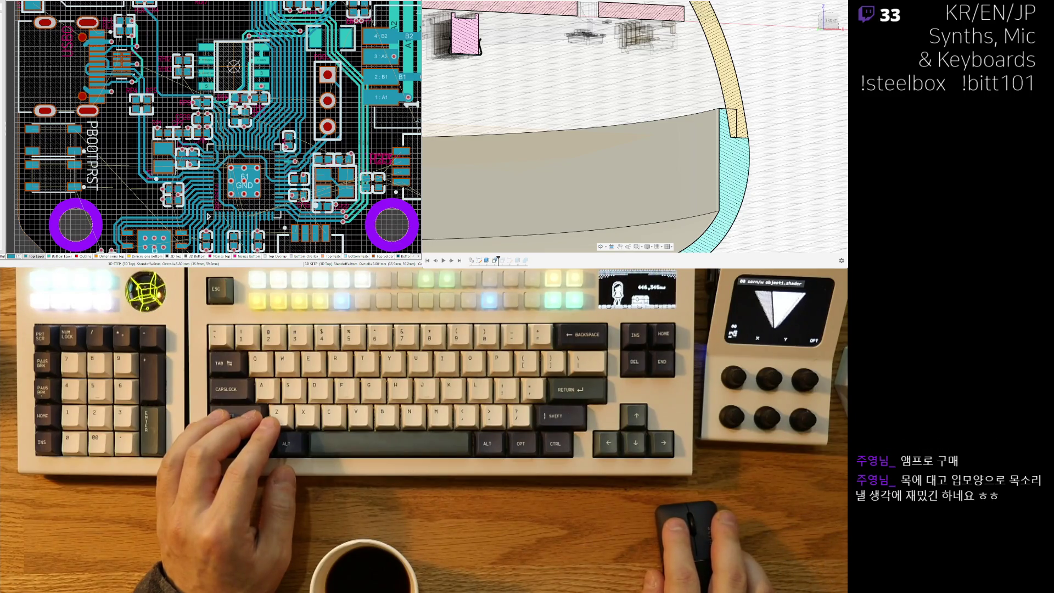
Select the inner grey body and zoom in on where it meets the right shell wall.
{"action": "left_click", "coordinate": [479, 165]}
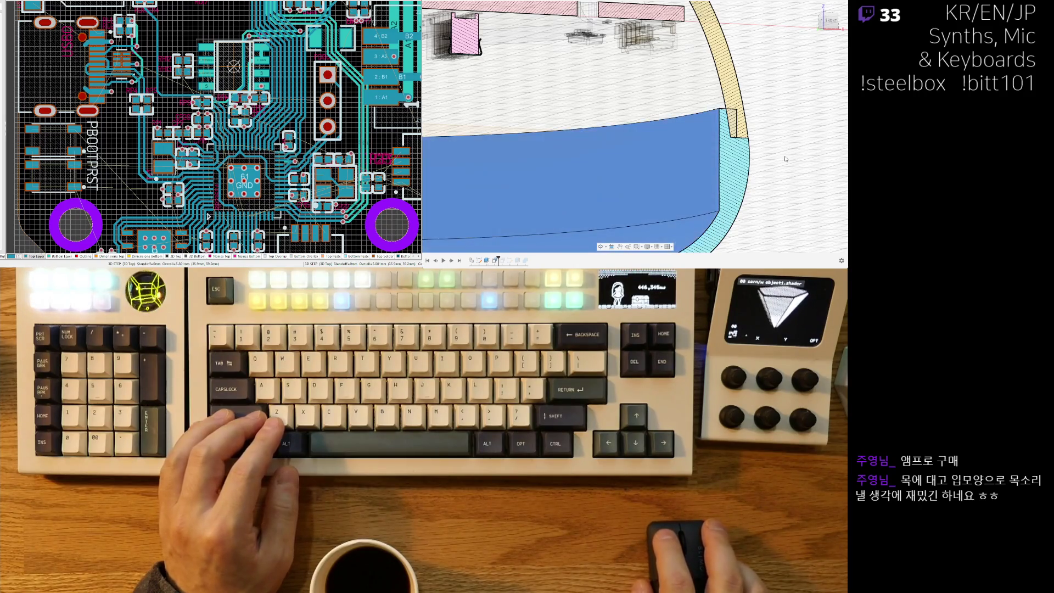
{"action": "scroll", "coordinate": [765, 164], "scroll_direction": "down", "scroll_amount": 3}
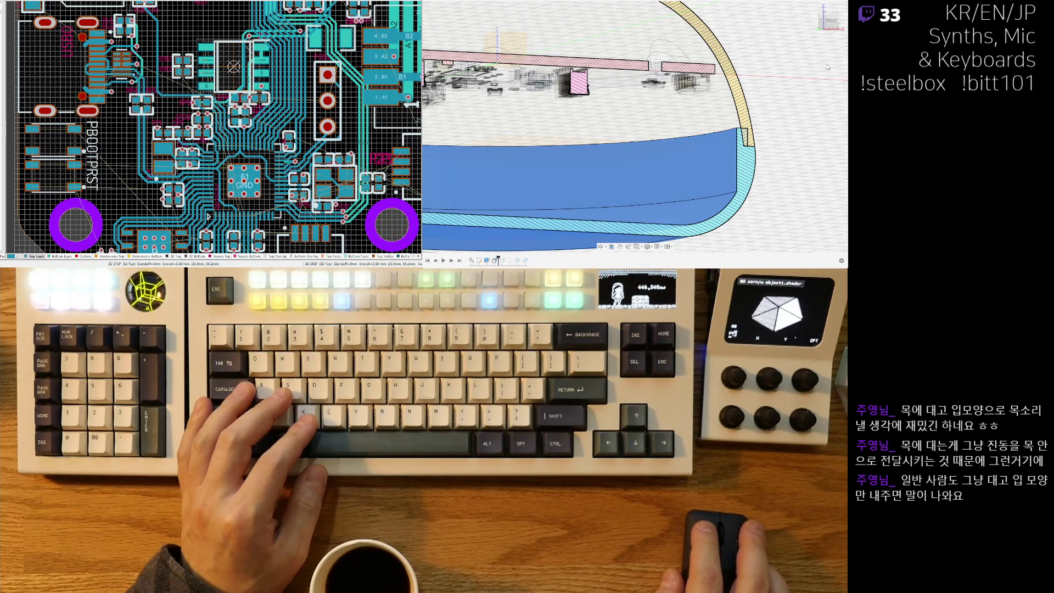
{"action": "scroll", "coordinate": [769, 113], "scroll_direction": "up", "scroll_amount": 2}
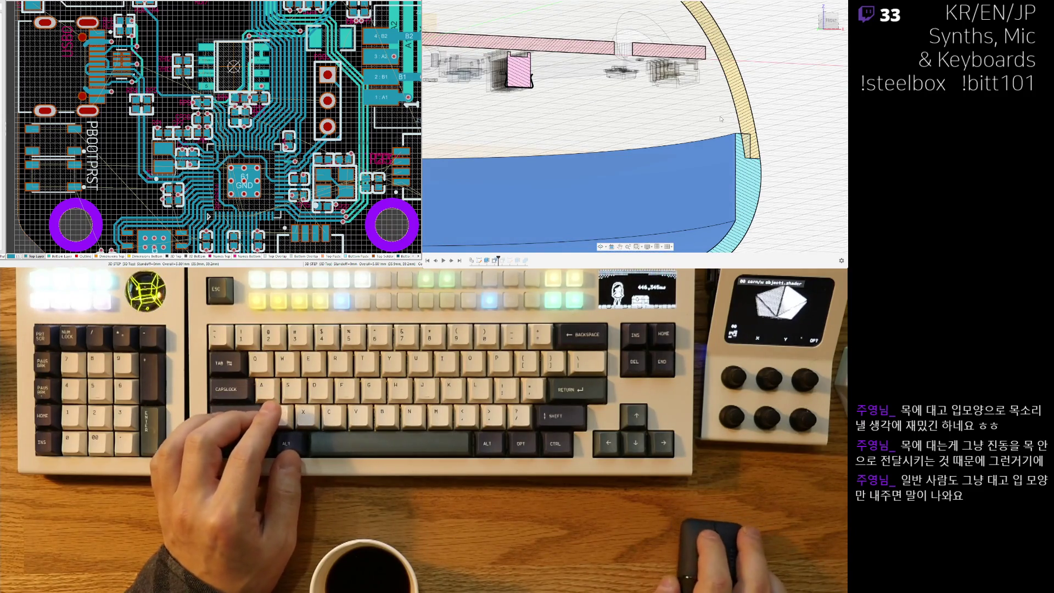
{"action": "scroll", "coordinate": [791, 177], "scroll_direction": "up", "scroll_amount": 3}
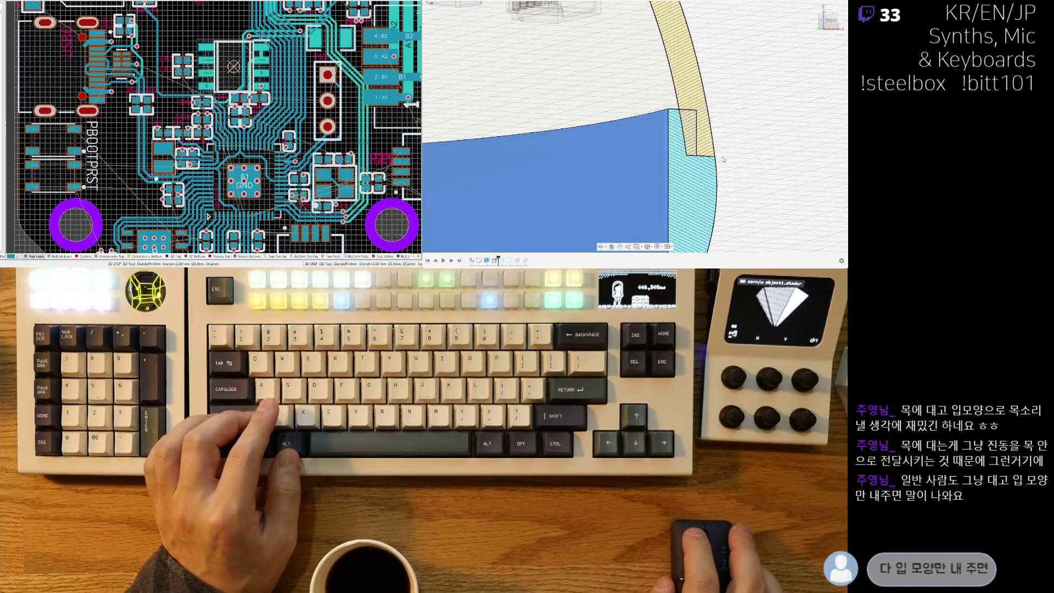
{"action": "mouse_move", "coordinate": [476, 125]}
{"action": "middle_mouse_down", "text": "shift"}
{"action": "mouse_move", "coordinate": [734, 143]}
{"action": "mouse_move", "coordinate": [814, 86]}
{"action": "middle_mouse_up", "text": "shift"}
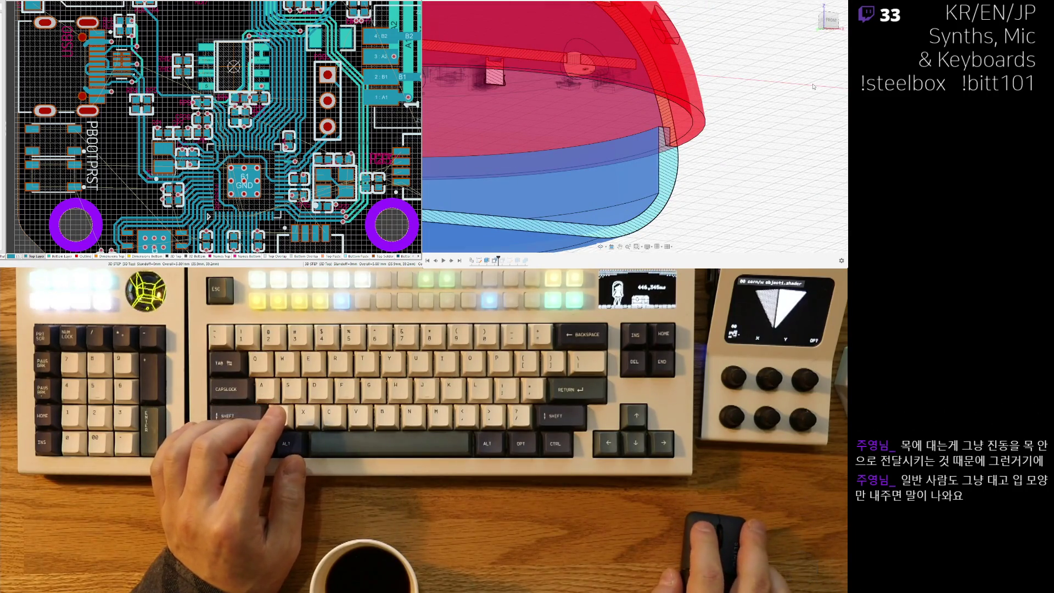
{"action": "key", "text": "Return"}
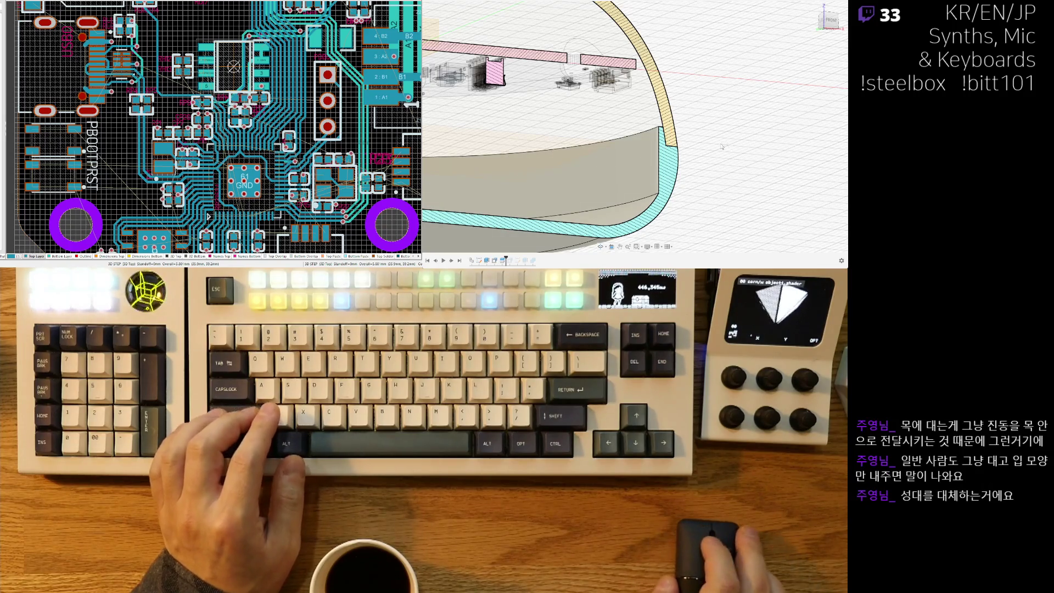
{"action": "mouse_move", "coordinate": [730, 154]}
{"action": "middle_mouse_down", "text": "shift"}
{"action": "mouse_move", "coordinate": [683, 162]}
{"action": "mouse_move", "coordinate": [675, 143]}
{"action": "mouse_move", "coordinate": [647, 144]}
{"action": "middle_mouse_up", "text": "shift"}
{"action": "scroll", "coordinate": [683, 162], "scroll_direction": "up", "scroll_amount": 10}
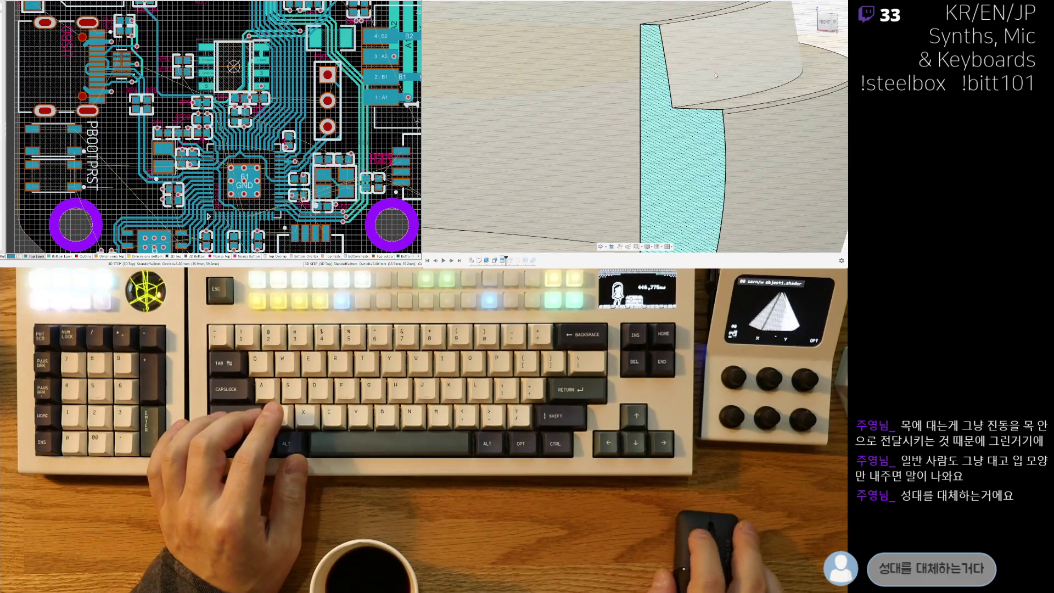
Press Pull the inner shell wall face by -0.2, then enter -0.2 on the adjacent face.
{"action": "left_click", "coordinate": [713, 61]}
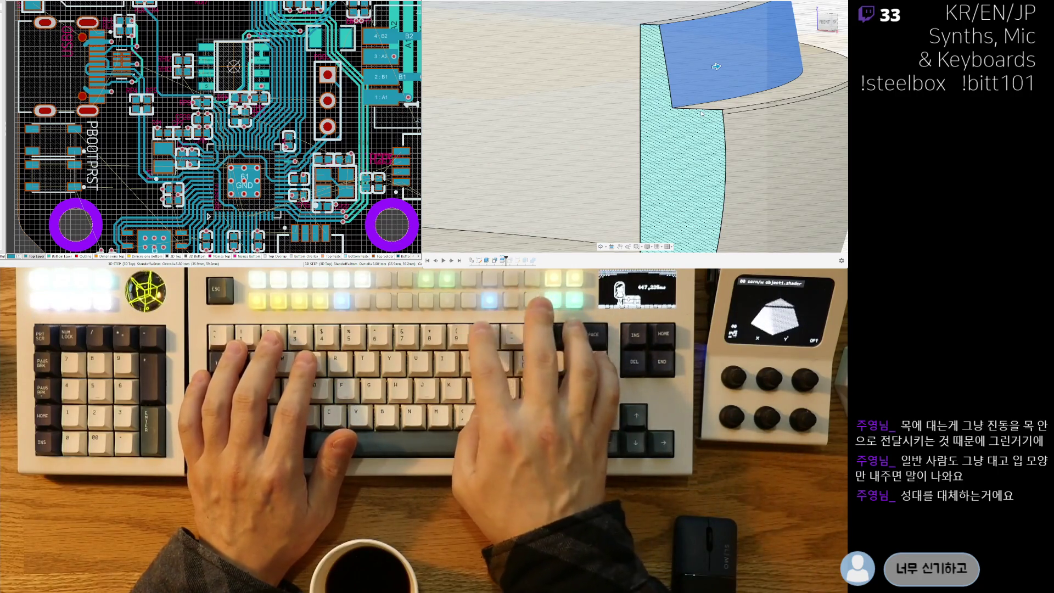
{"action": "type", "text": "-0.2"}
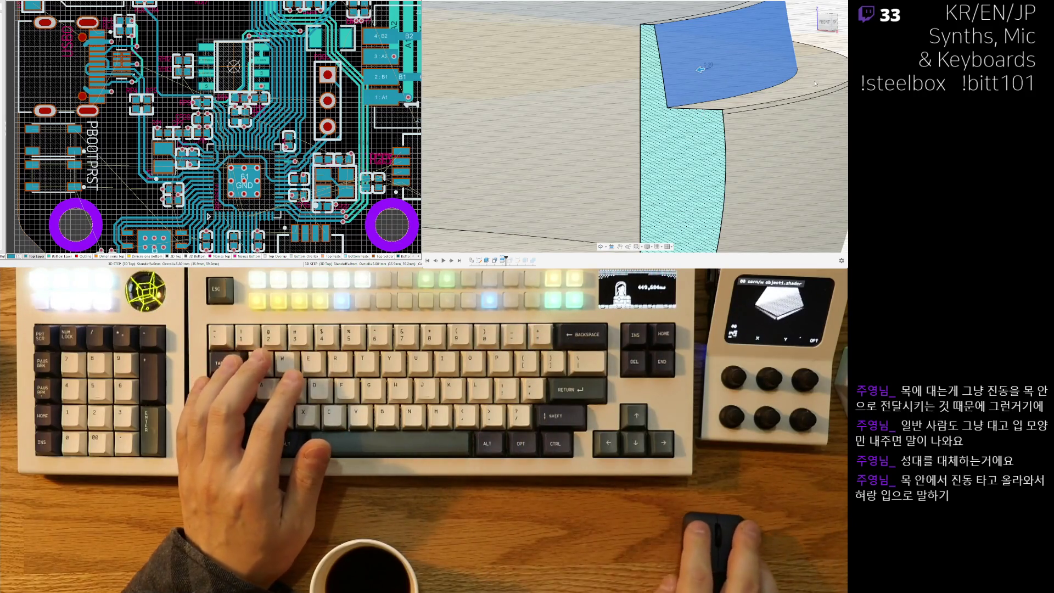
{"action": "left_click", "coordinate": [809, 89]}
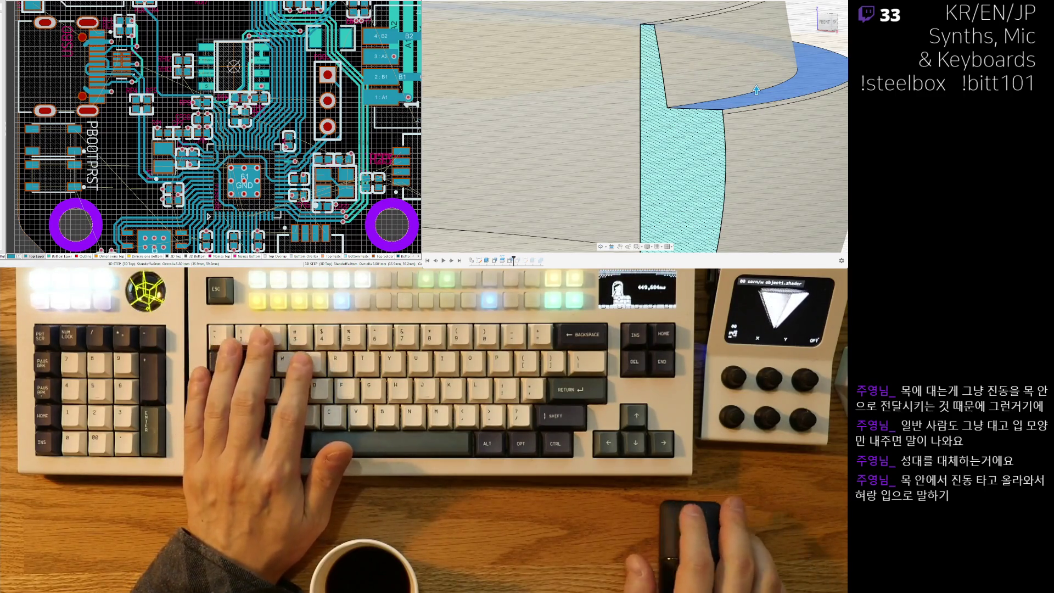
{"action": "type", "text": "-0.2"}
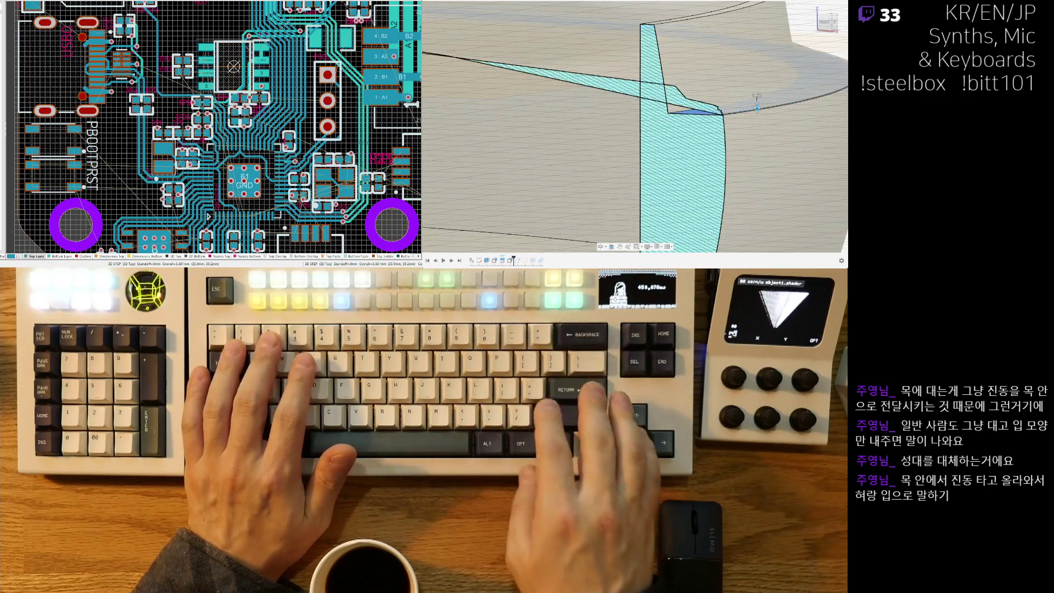
{"action": "scroll", "coordinate": [532, 67], "scroll_direction": "down", "scroll_amount": 5}
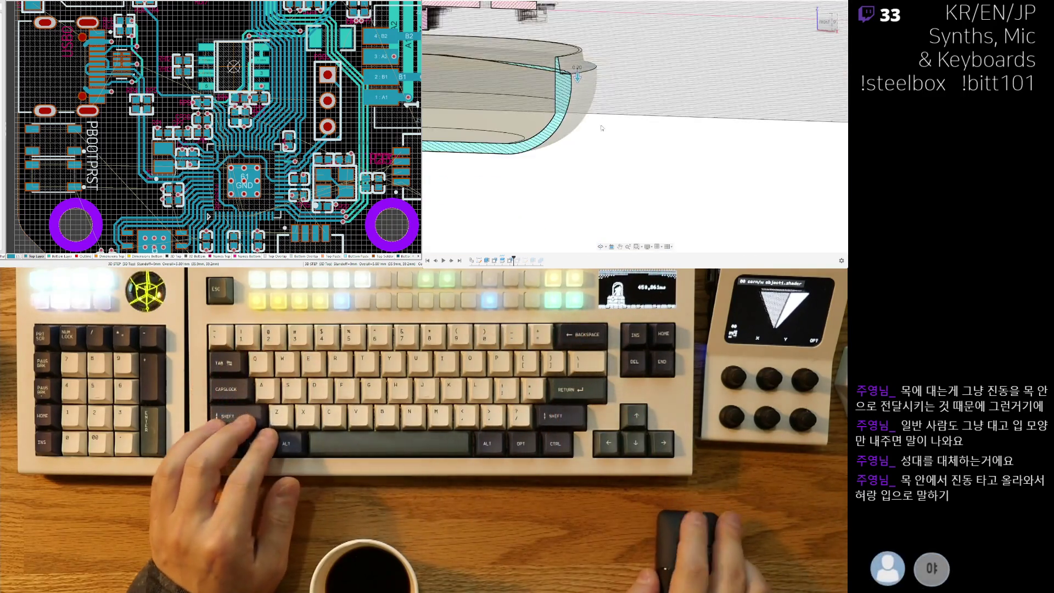
{"action": "scroll", "coordinate": [601, 128], "scroll_direction": "down", "scroll_amount": 5}
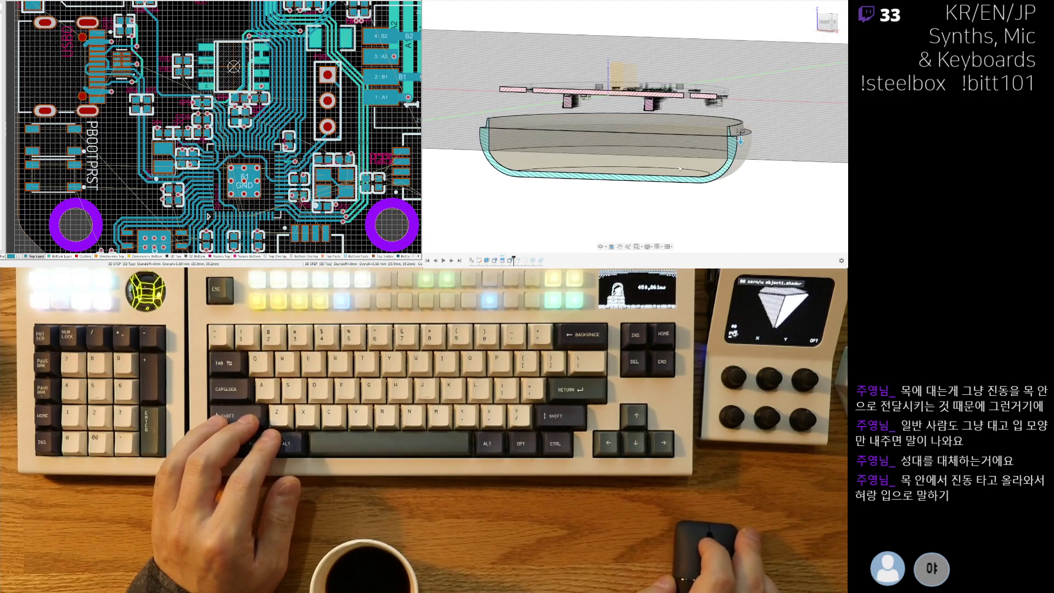
{"action": "middle_click_drag", "start_coordinate": [679, 169], "coordinate": [754, 179]}
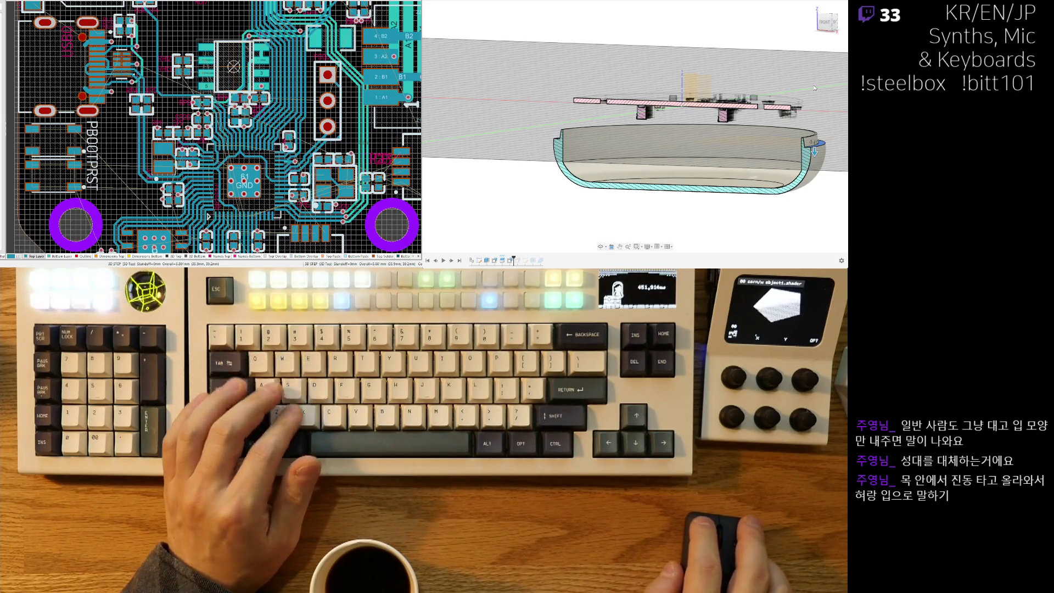
{"action": "scroll", "coordinate": [816, 171], "scroll_direction": "up", "scroll_amount": 5}
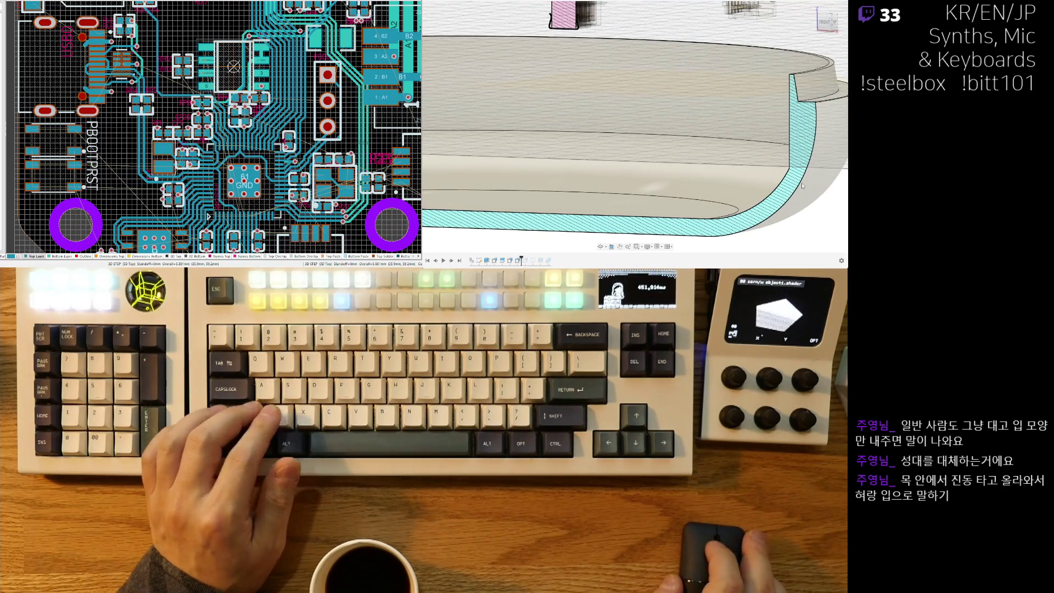
{"action": "scroll", "coordinate": [751, 132], "scroll_direction": "up", "scroll_amount": 2}
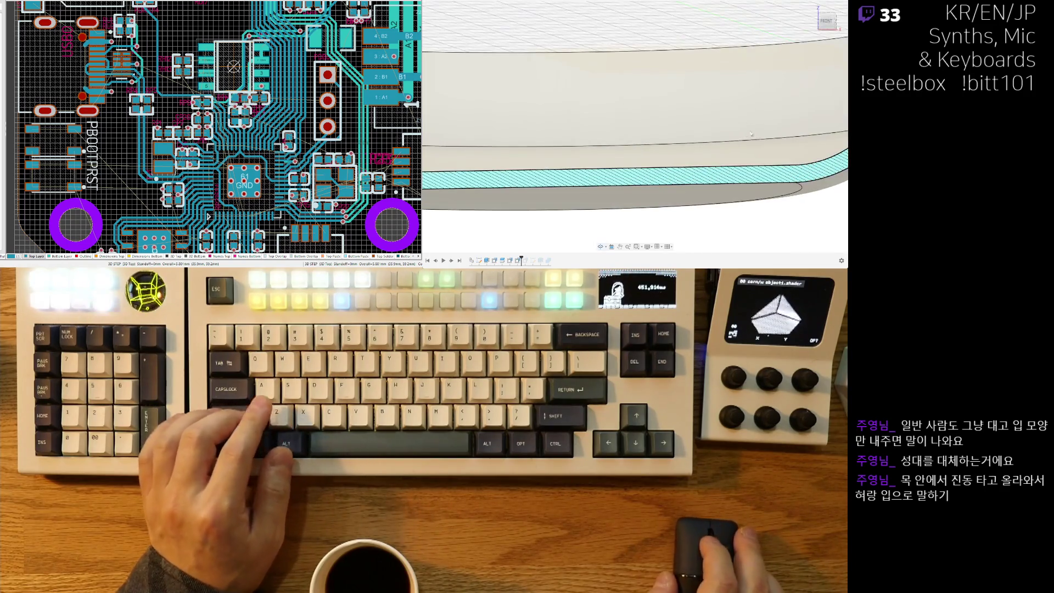
{"action": "left_click", "coordinate": [829, 21]}
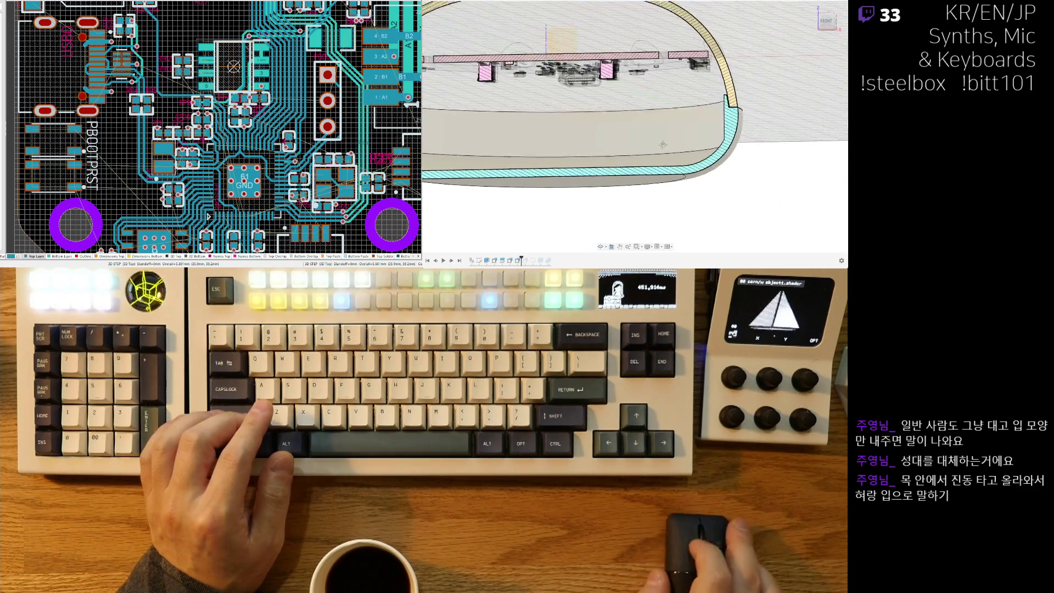
{"action": "scroll", "coordinate": [607, 111], "scroll_direction": "up", "scroll_amount": 5}
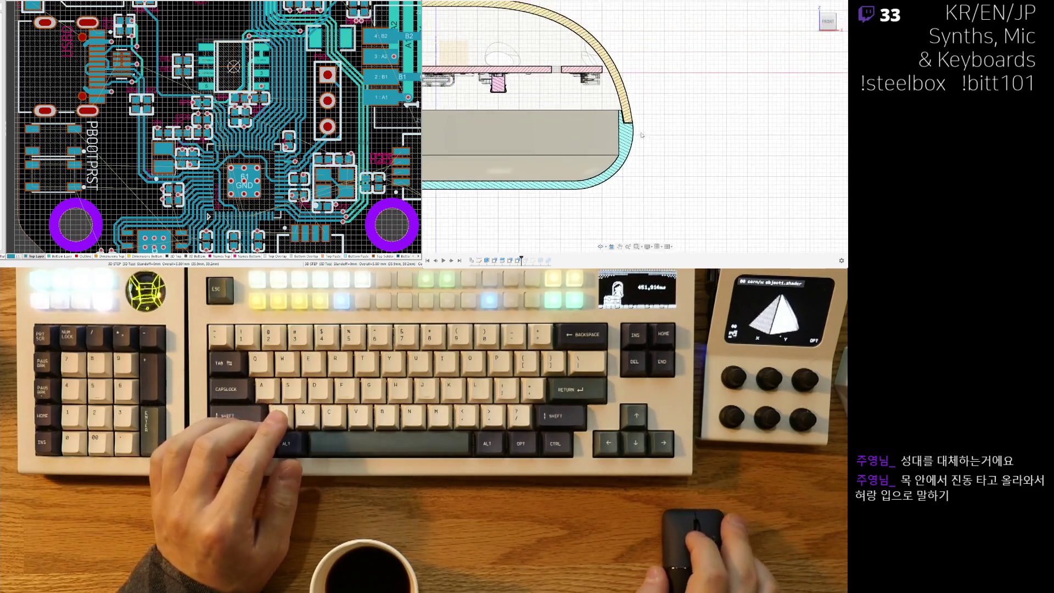
{"action": "scroll", "coordinate": [609, 105], "scroll_direction": "up", "scroll_amount": 2}
{"action": "mouse_move", "coordinate": [626, 86]}
{"action": "middle_mouse_down"}
{"action": "mouse_move", "coordinate": [682, 143]}
{"action": "mouse_move", "coordinate": [678, 157]}
{"action": "middle_mouse_up"}
{"action": "scroll", "coordinate": [671, 170], "scroll_direction": "down", "scroll_amount": 6}
{"action": "scroll", "coordinate": [526, 146], "scroll_direction": "up", "scroll_amount": 4}
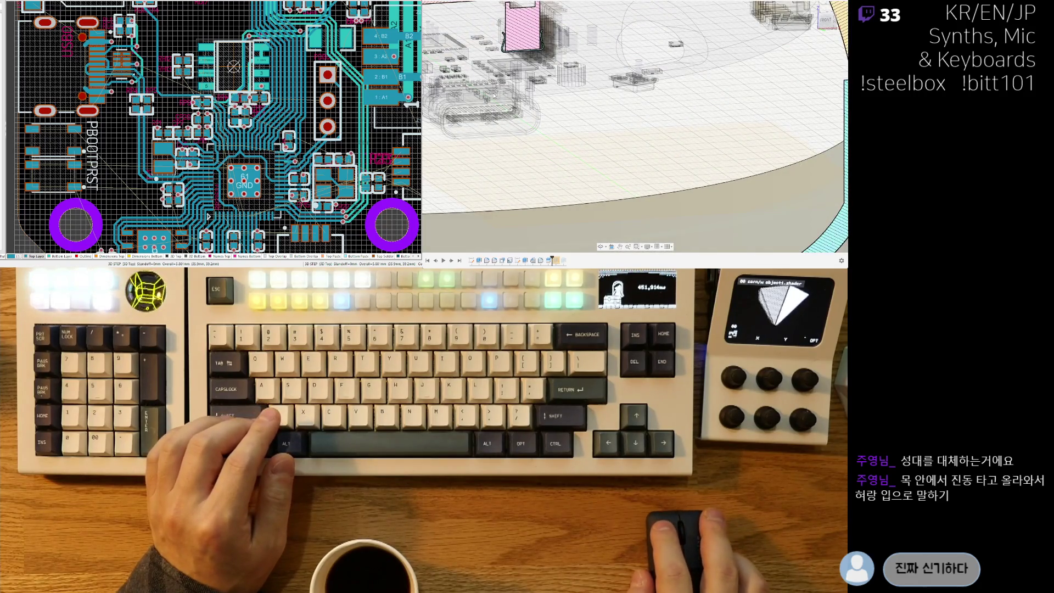
{"action": "scroll", "coordinate": [494, 96], "scroll_direction": "down", "scroll_amount": 3}
{"action": "middle_click_drag", "start_coordinate": [494, 96], "coordinate": [758, 153], "text": "shift"}
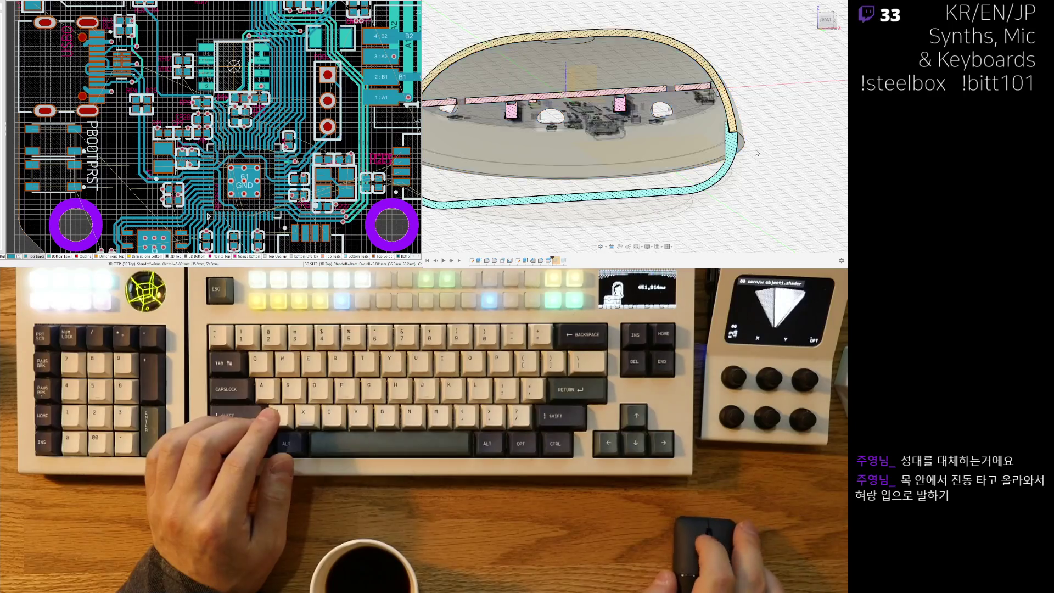
{"action": "scroll", "coordinate": [758, 153], "scroll_direction": "up", "scroll_amount": 3}
{"action": "scroll", "coordinate": [719, 131], "scroll_direction": "up", "scroll_amount": 2}
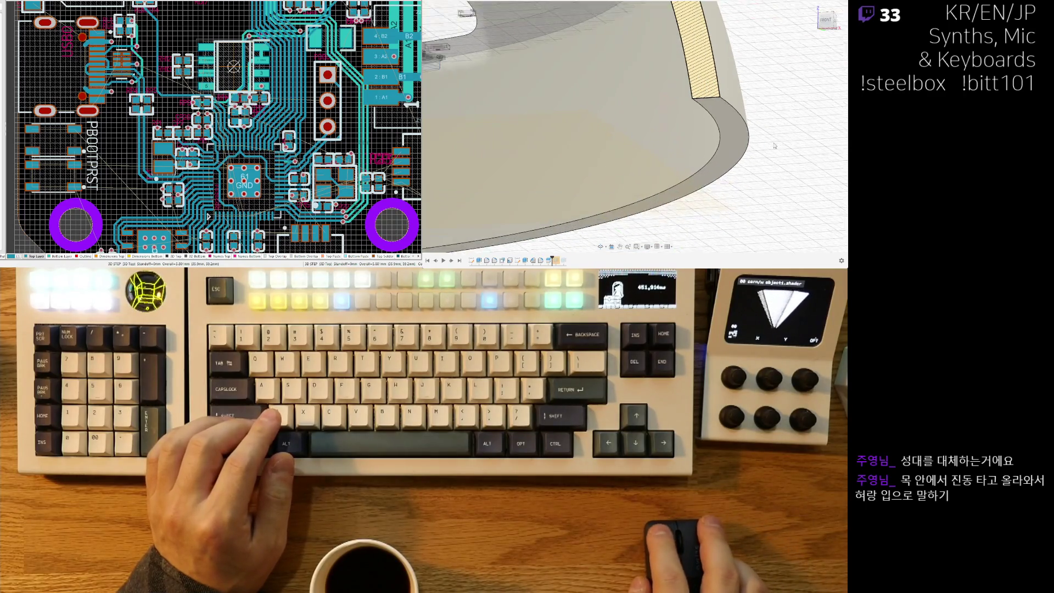
{"action": "left_click", "coordinate": [730, 144]}
Press Pull the lower rim face, changing the distance from -1 to 1 to extend it outward.
{"action": "key", "text": "q"}
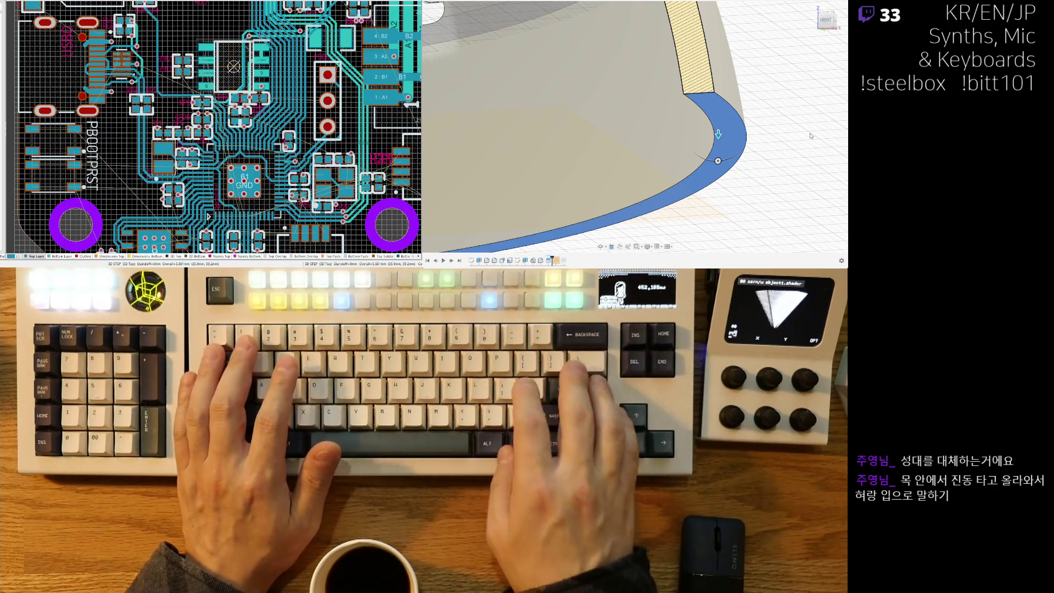
{"action": "type", "text": "-1"}
{"action": "scroll", "coordinate": [682, 153], "scroll_direction": "down", "scroll_amount": 5}
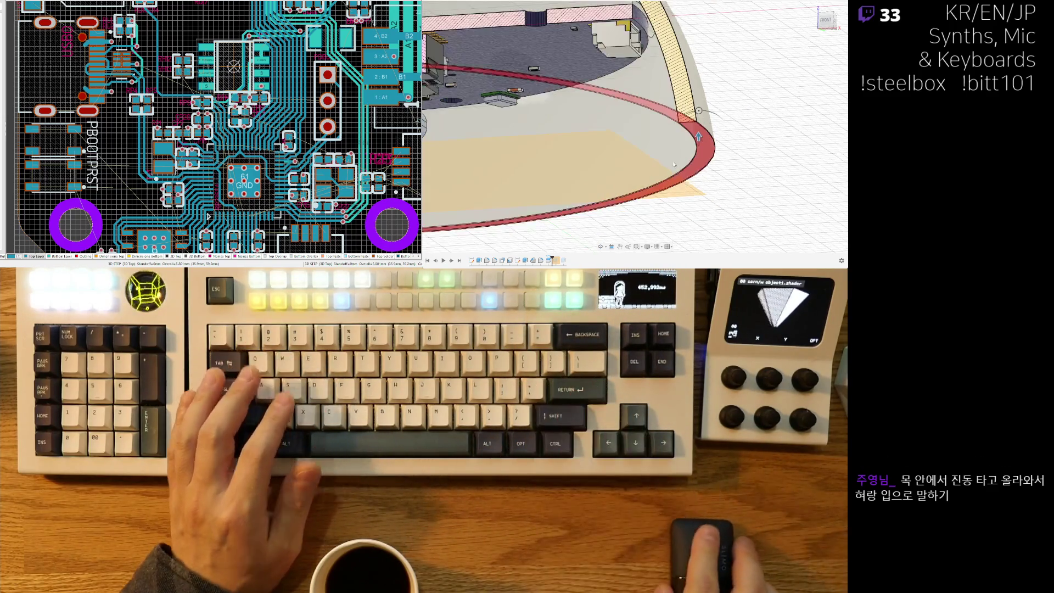
{"action": "scroll", "coordinate": [681, 153], "scroll_direction": "down", "scroll_amount": 3}
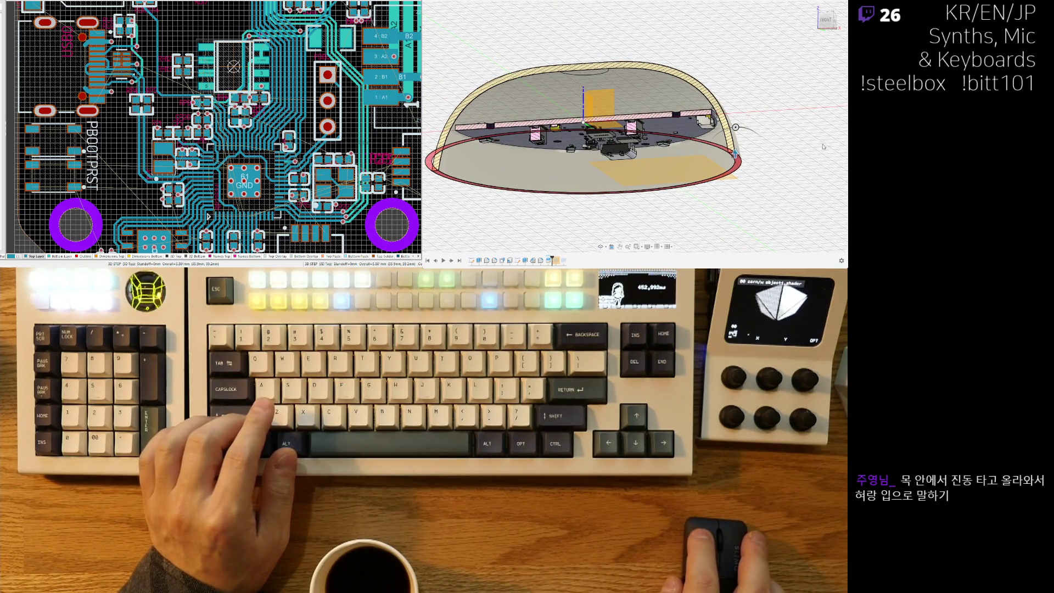
{"action": "scroll", "coordinate": [731, 155], "scroll_direction": "up", "scroll_amount": 4}
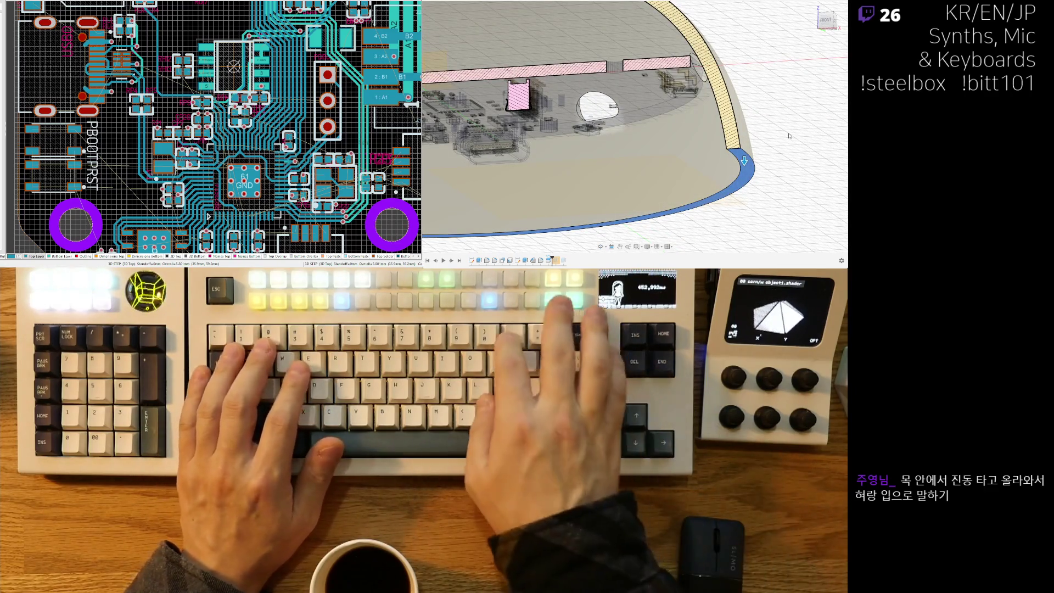
{"action": "type", "text": "1"}
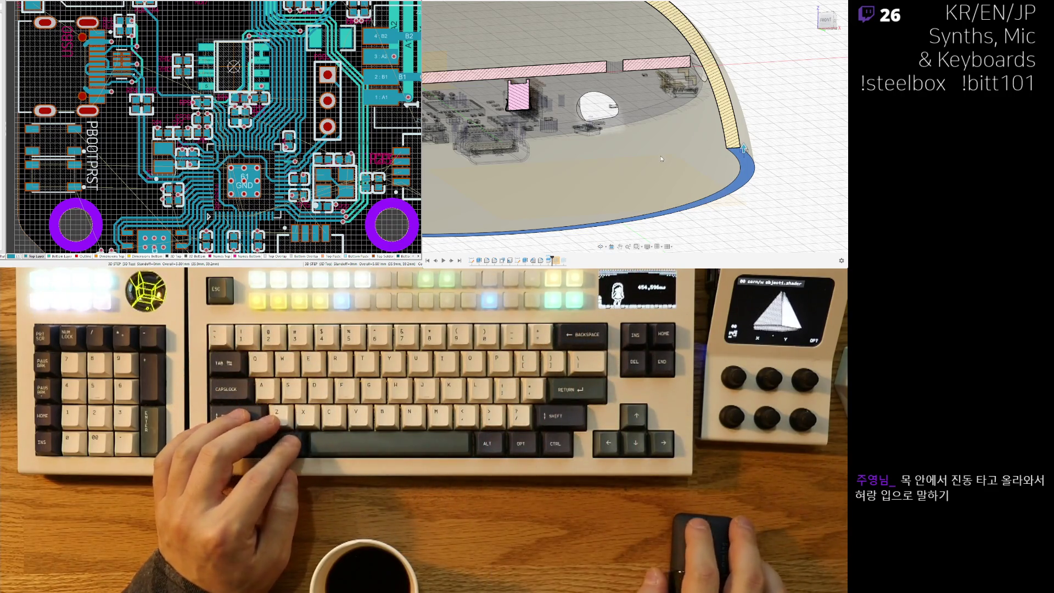
{"action": "left_click", "coordinate": [463, 172]}
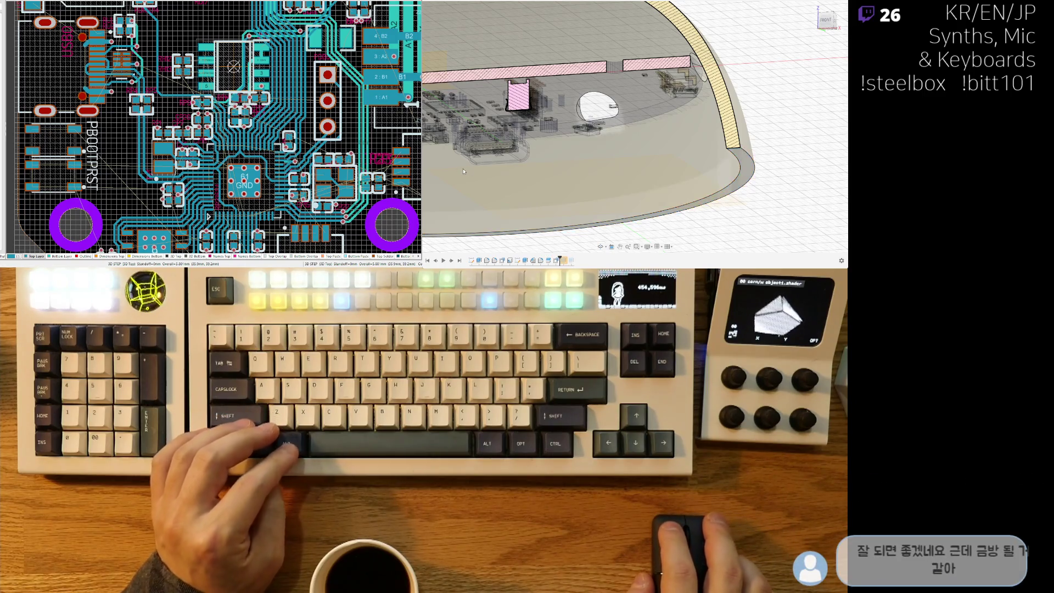
Orbit and zoom around the section to inspect the extended rim lip against the shell wall.
{"action": "scroll", "coordinate": [736, 165], "scroll_direction": "up", "scroll_amount": 5}
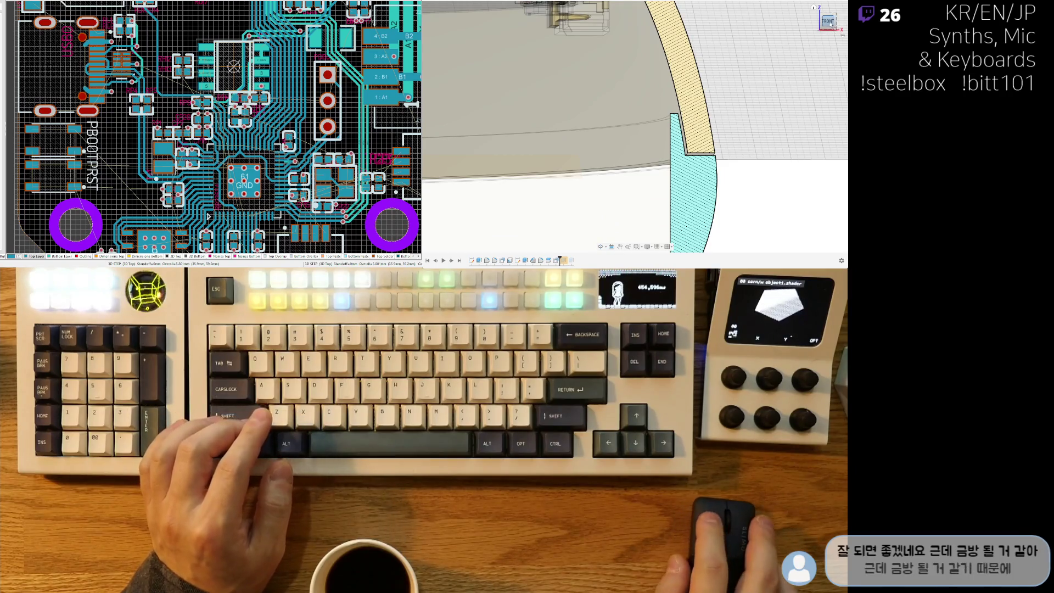
{"action": "scroll", "coordinate": [762, 163], "scroll_direction": "down", "scroll_amount": 5}
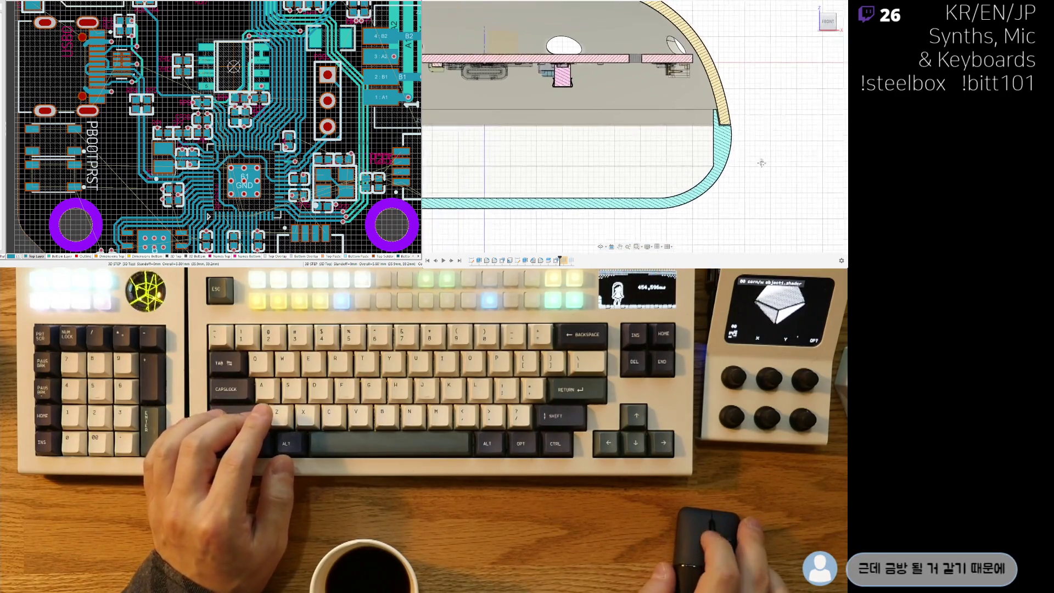
{"action": "middle_click_drag", "start_coordinate": [762, 162], "coordinate": [786, 174]}
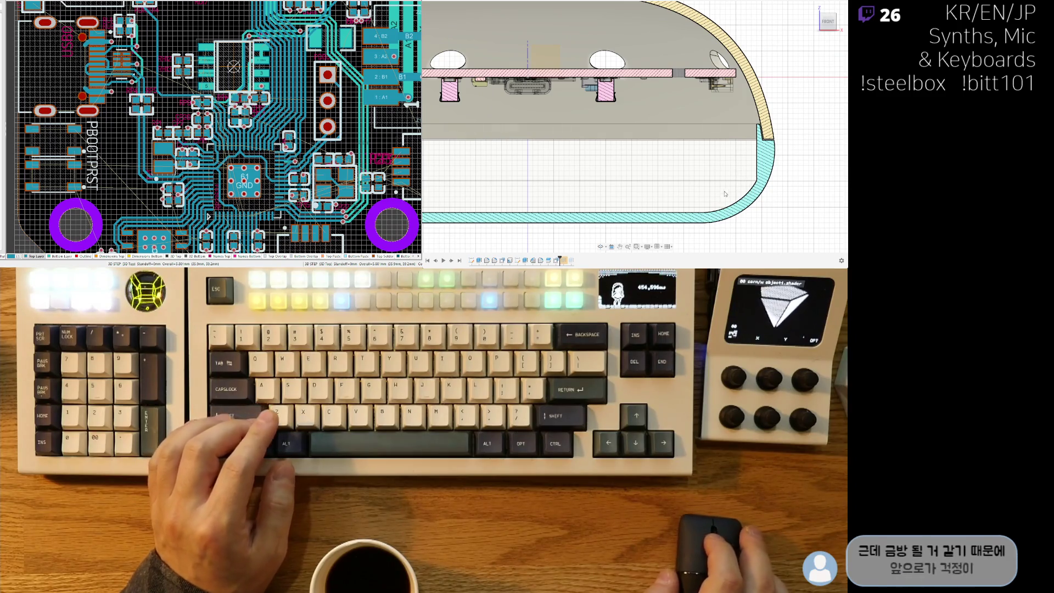
{"action": "scroll", "coordinate": [725, 194], "scroll_direction": "down", "scroll_amount": 5}
{"action": "mouse_move", "coordinate": [659, 187]}
{"action": "middle_mouse_down", "text": "shift"}
{"action": "mouse_move", "coordinate": [613, 183]}
{"action": "mouse_move", "coordinate": [650, 206]}
{"action": "mouse_move", "coordinate": [661, 193]}
{"action": "middle_mouse_up", "text": "shift"}
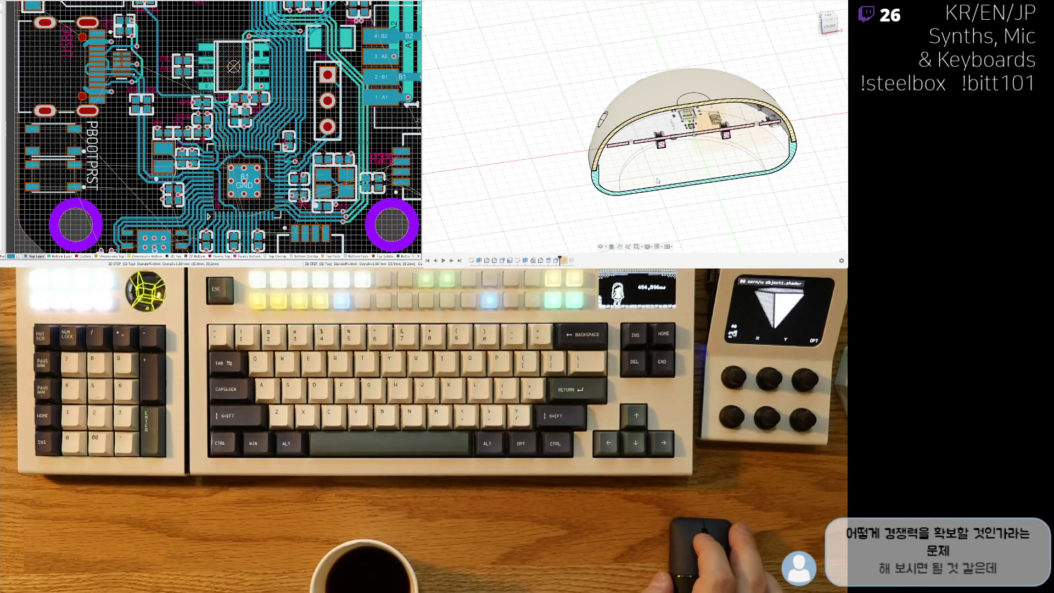
{"action": "middle_click_drag", "start_coordinate": [629, 199], "coordinate": [665, 189], "text": "shift"}
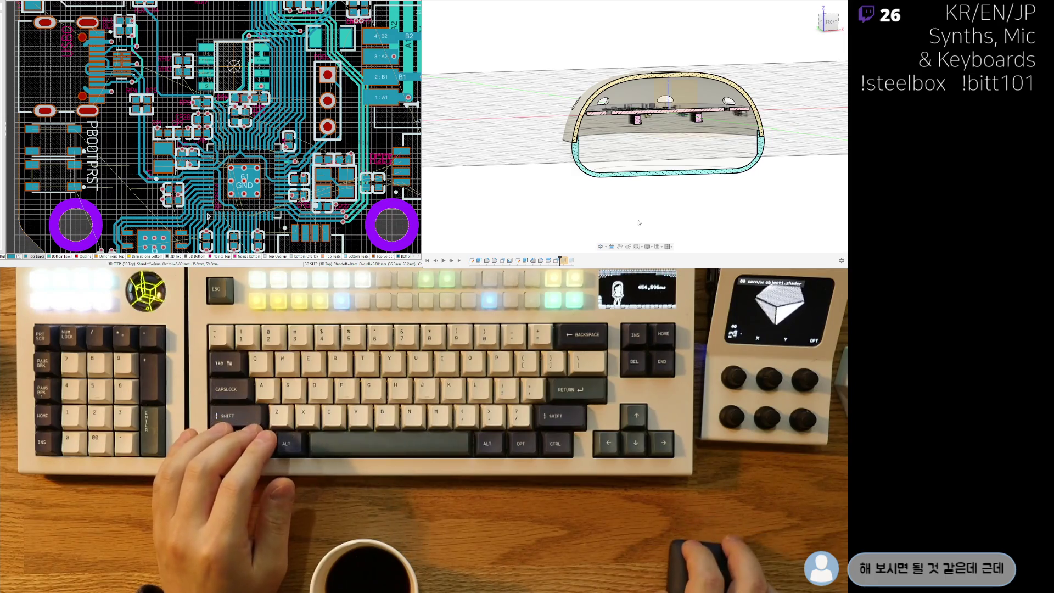
{"action": "scroll", "coordinate": [633, 200], "scroll_direction": "up", "scroll_amount": 4}
{"action": "middle_click_drag", "start_coordinate": [631, 197], "coordinate": [639, 177], "text": "shift"}
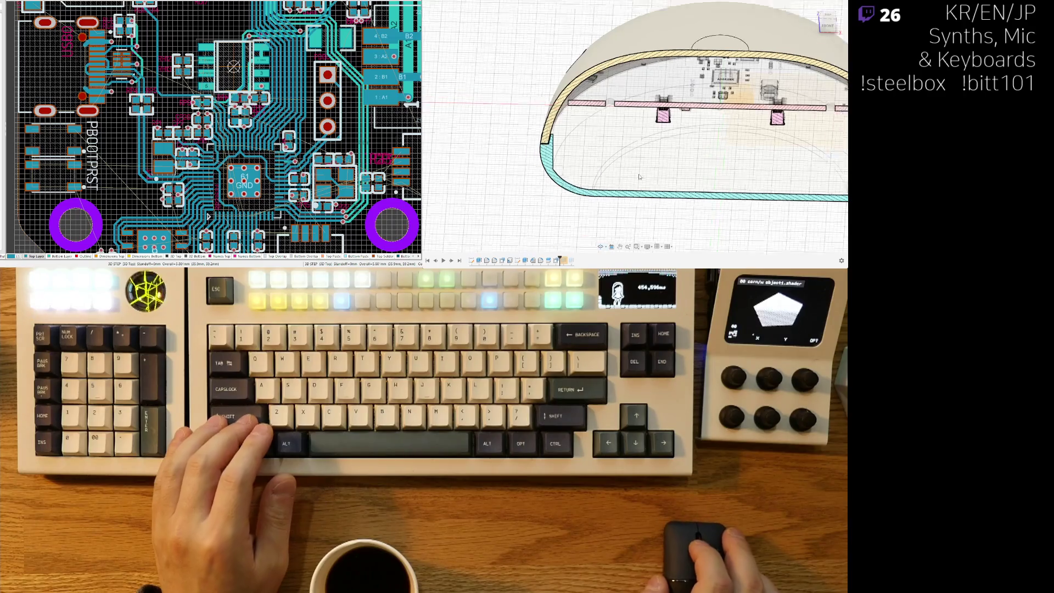
{"action": "scroll", "coordinate": [640, 179], "scroll_direction": "down", "scroll_amount": 3}
{"action": "middle_click_drag", "start_coordinate": [699, 215], "coordinate": [693, 201], "text": "shift"}
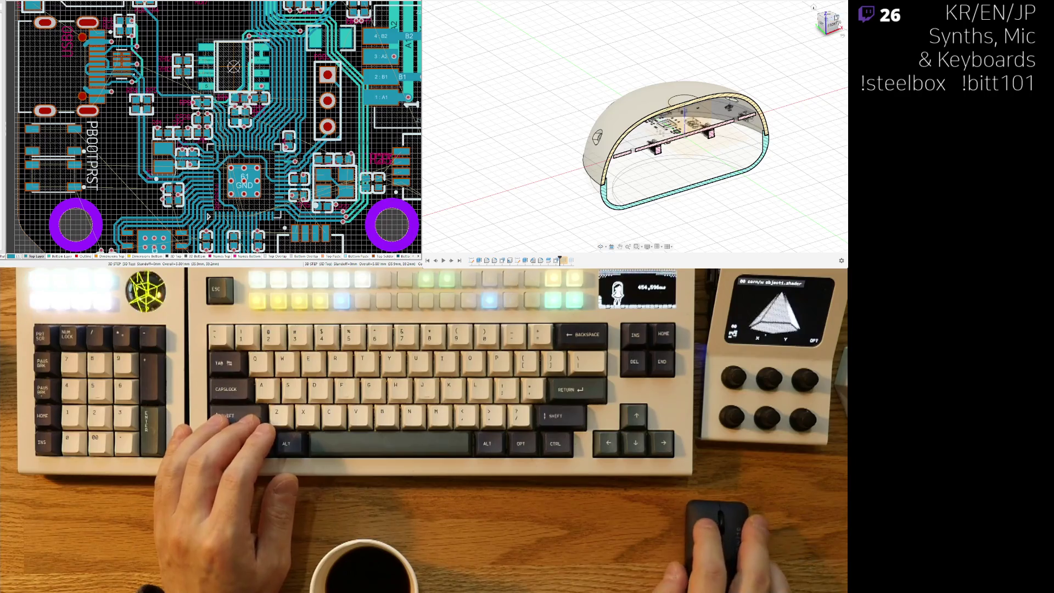
Switch to the TOP view and hide the dome body to reveal the round PCB.
{"action": "left_click", "coordinate": [822, 13]}
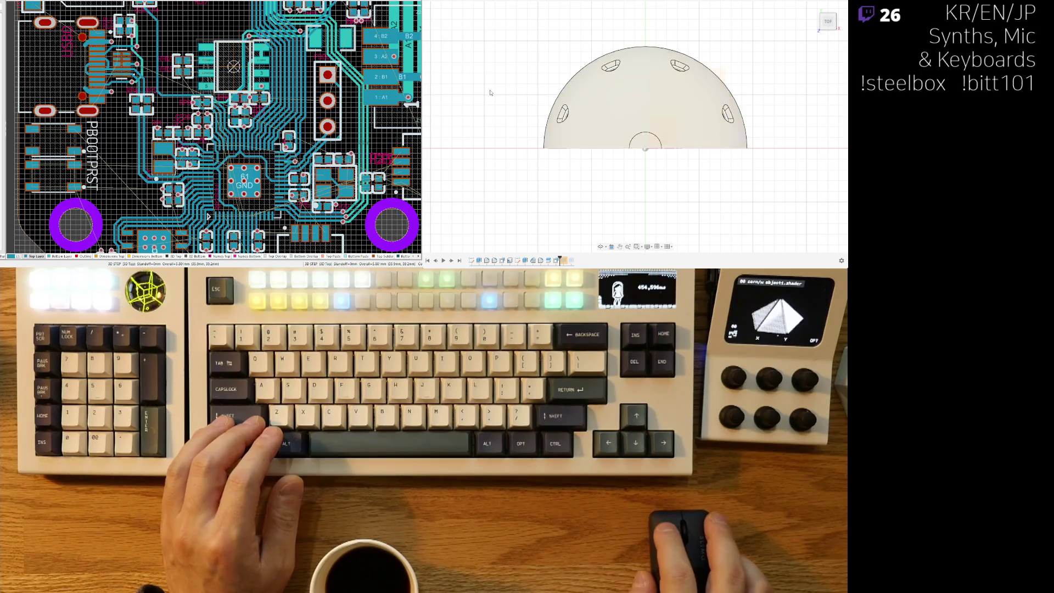
{"action": "scroll", "coordinate": [481, 122], "scroll_direction": "up", "scroll_amount": 2}
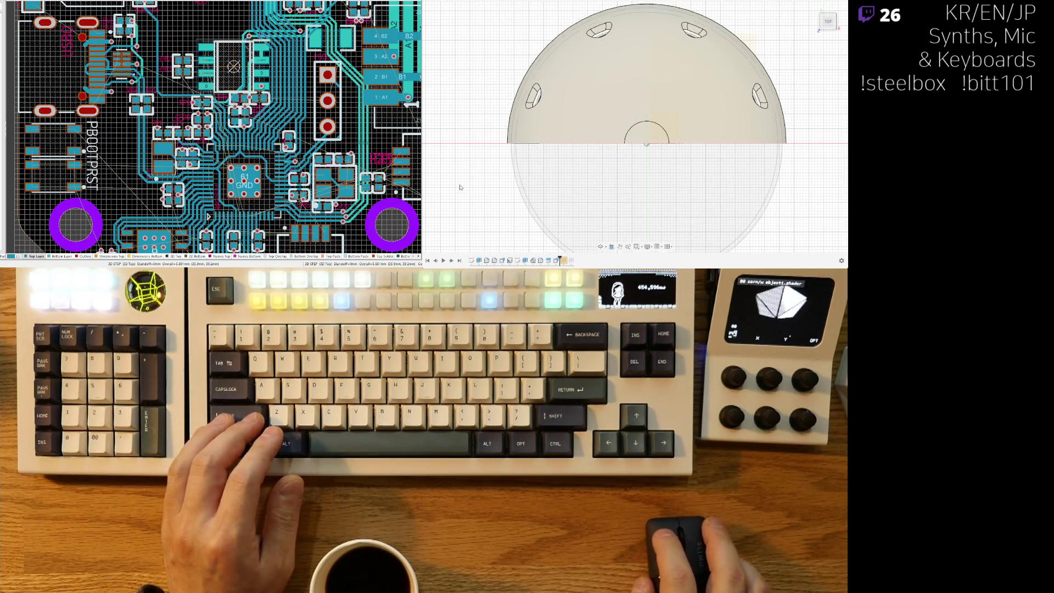
{"action": "key", "text": "v"}
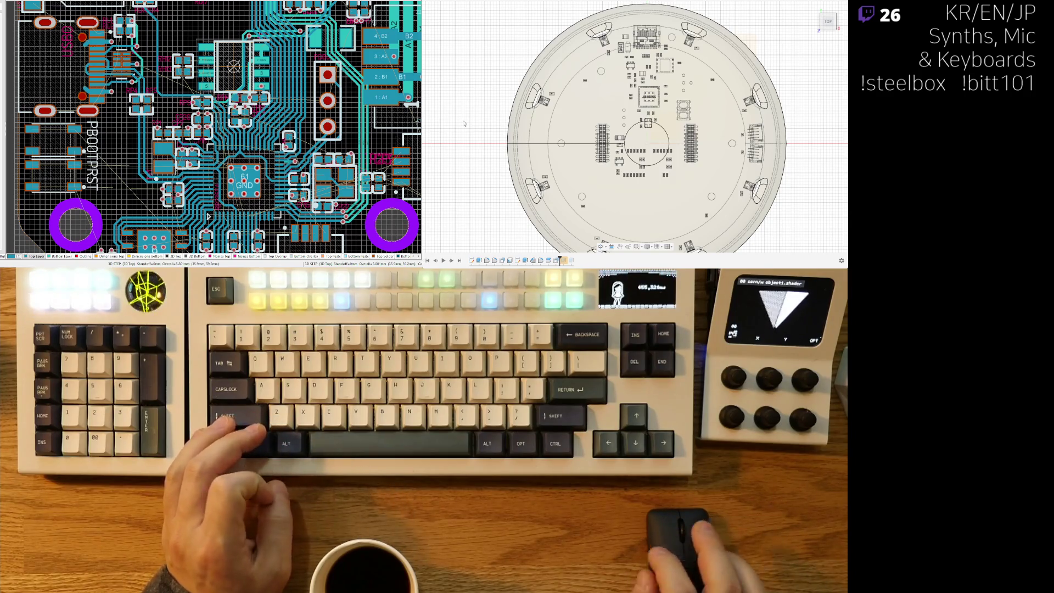
{"action": "scroll", "coordinate": [567, 146], "scroll_direction": "up", "scroll_amount": 3}
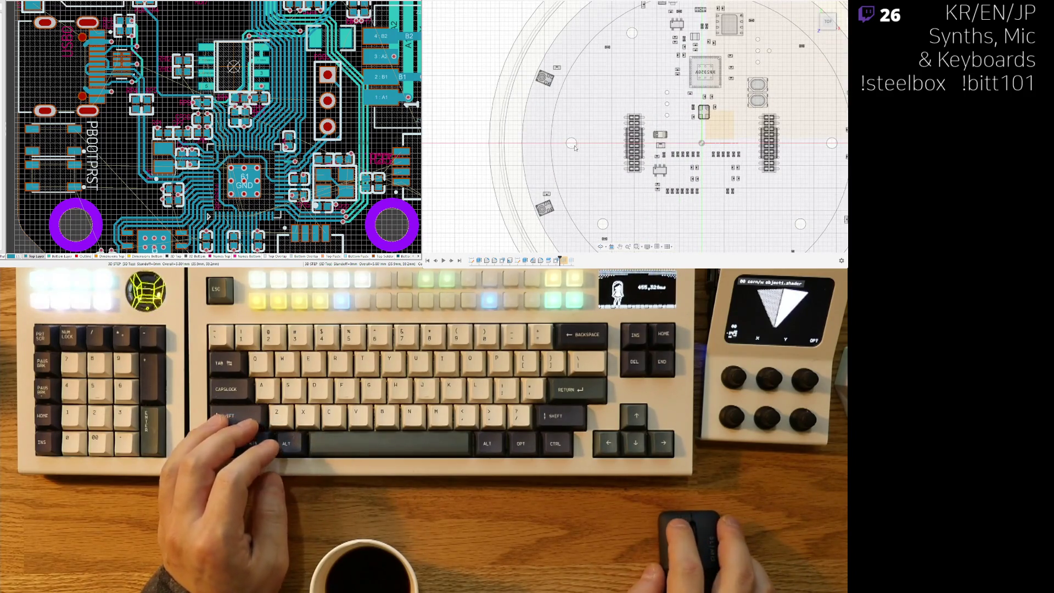
{"action": "scroll", "coordinate": [574, 148], "scroll_direction": "up", "scroll_amount": 5}
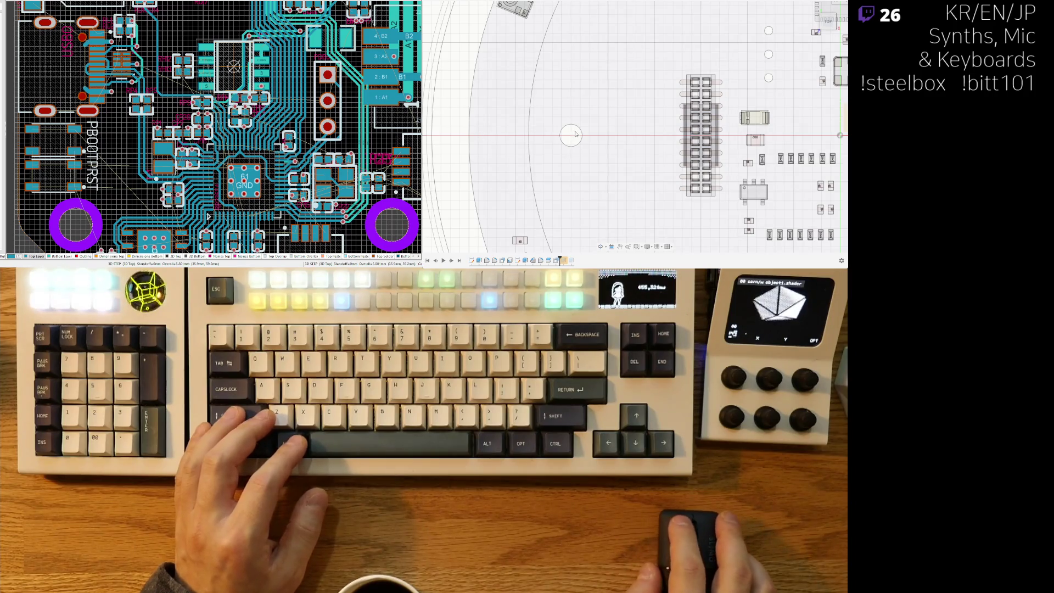
{"action": "scroll", "coordinate": [575, 134], "scroll_direction": "down", "scroll_amount": 2}
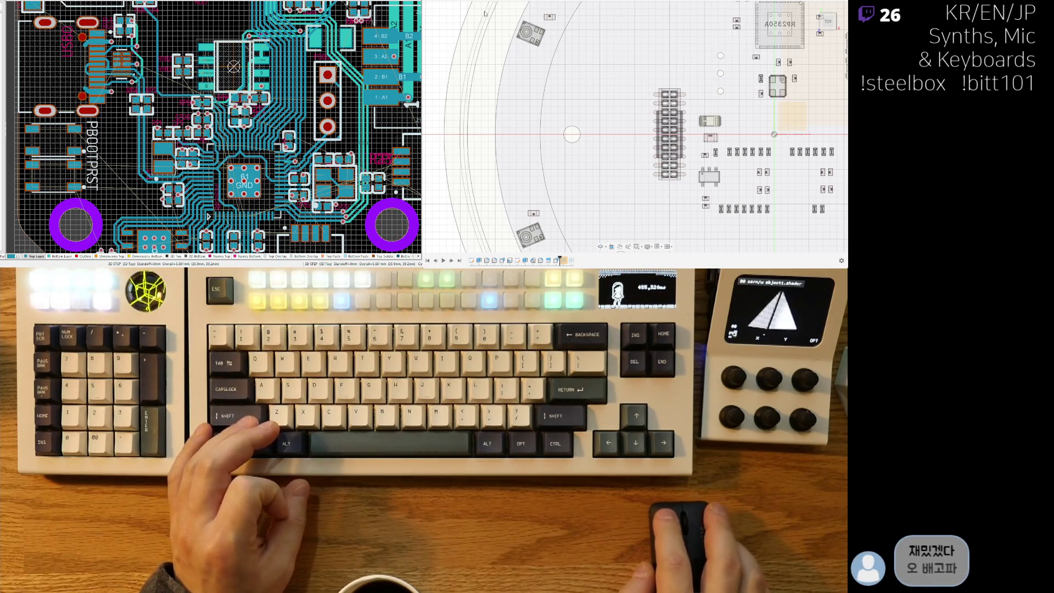
{"action": "scroll", "coordinate": [788, 106], "scroll_direction": "down", "scroll_amount": 5}
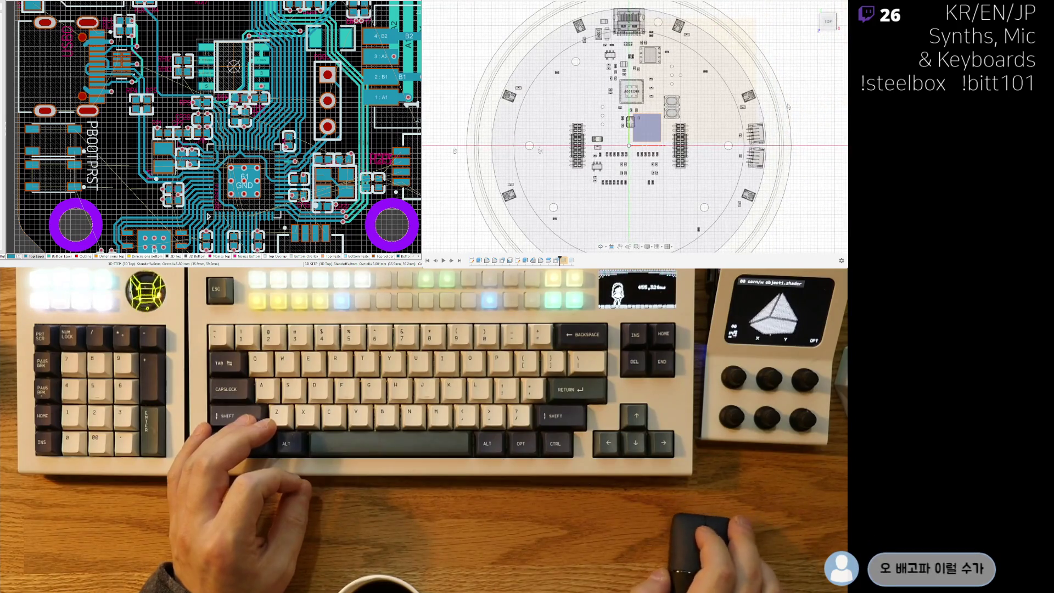
{"action": "scroll", "coordinate": [815, 97], "scroll_direction": "up", "scroll_amount": 3}
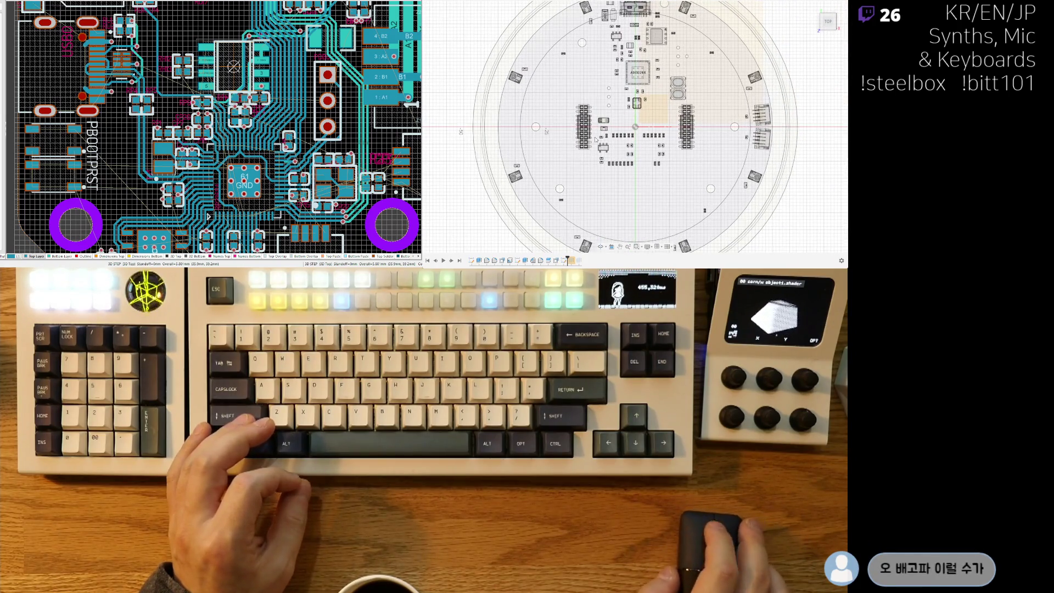
{"action": "middle_click_drag", "start_coordinate": [814, 98], "coordinate": [790, 112]}
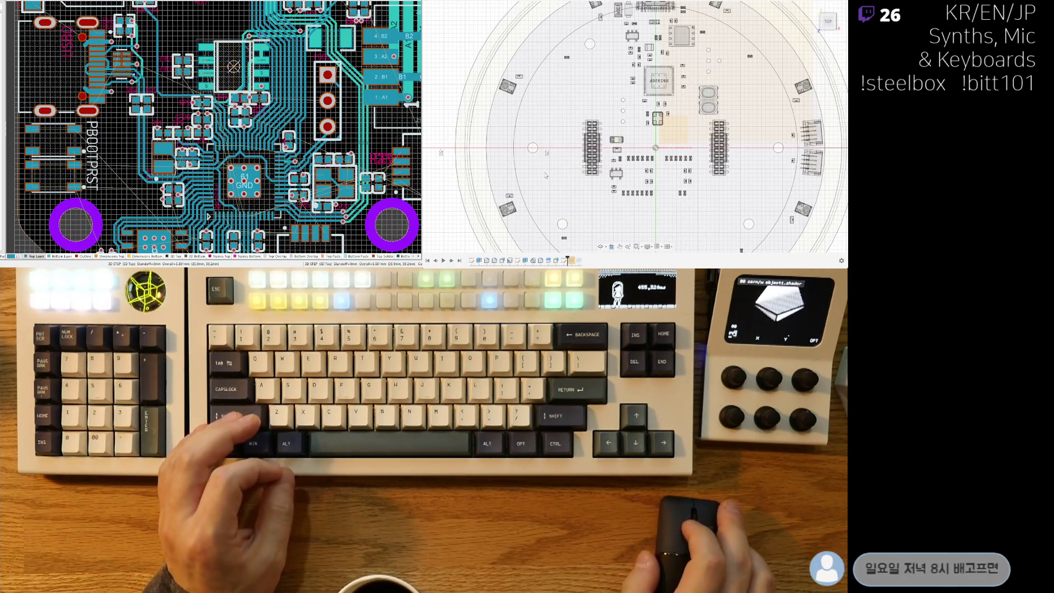
{"action": "scroll", "coordinate": [531, 164], "scroll_direction": "up", "scroll_amount": 3}
{"action": "scroll", "coordinate": [531, 164], "scroll_direction": "up", "scroll_amount": 2}
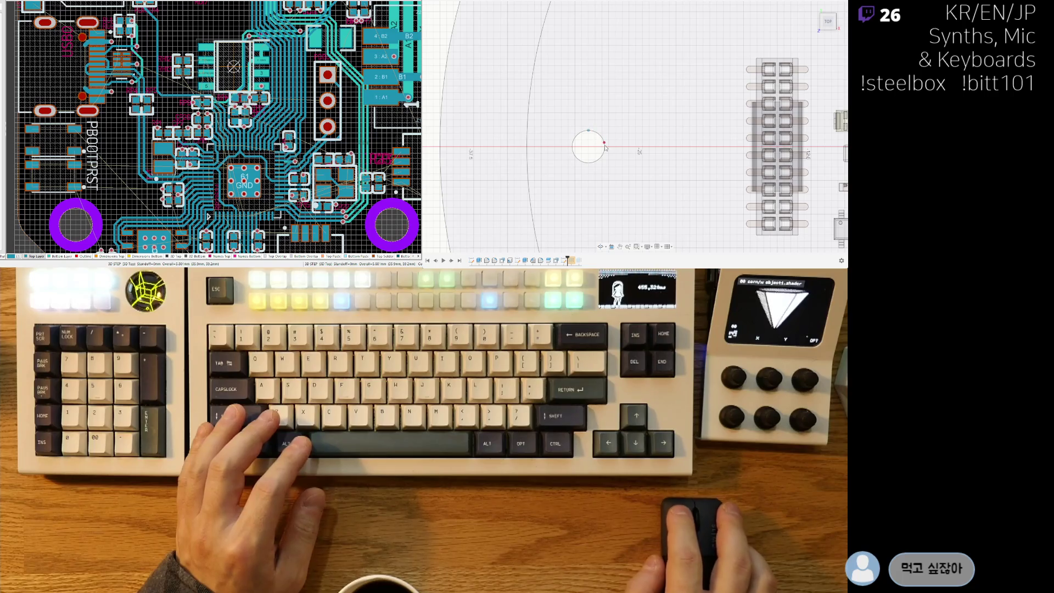
{"action": "scroll", "coordinate": [579, 201], "scroll_direction": "down", "scroll_amount": 5}
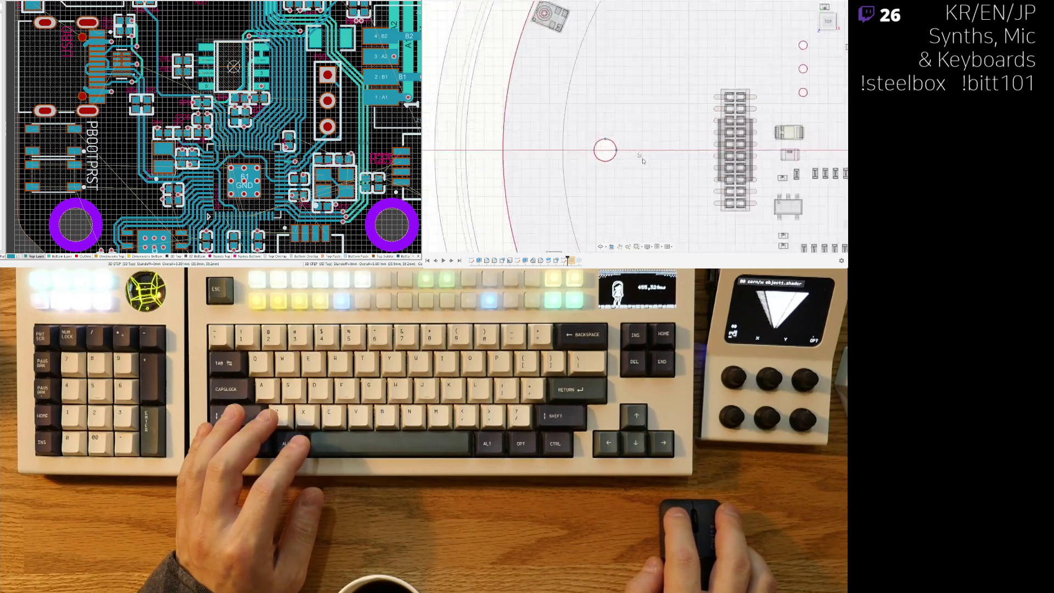
{"action": "scroll", "coordinate": [730, 134], "scroll_direction": "up", "scroll_amount": 5}
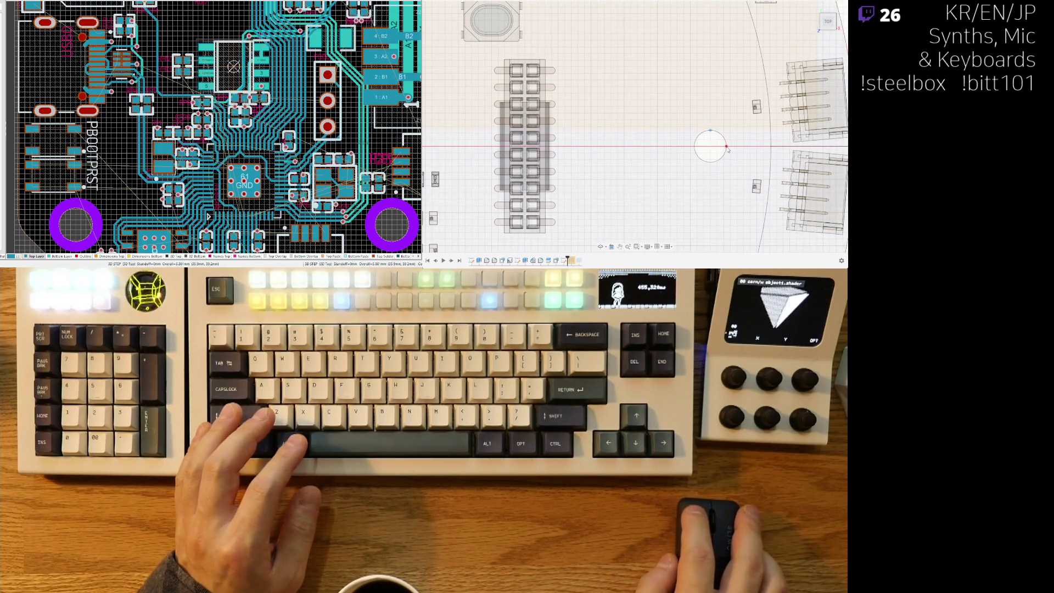
{"action": "scroll", "coordinate": [728, 148], "scroll_direction": "down", "scroll_amount": 6}
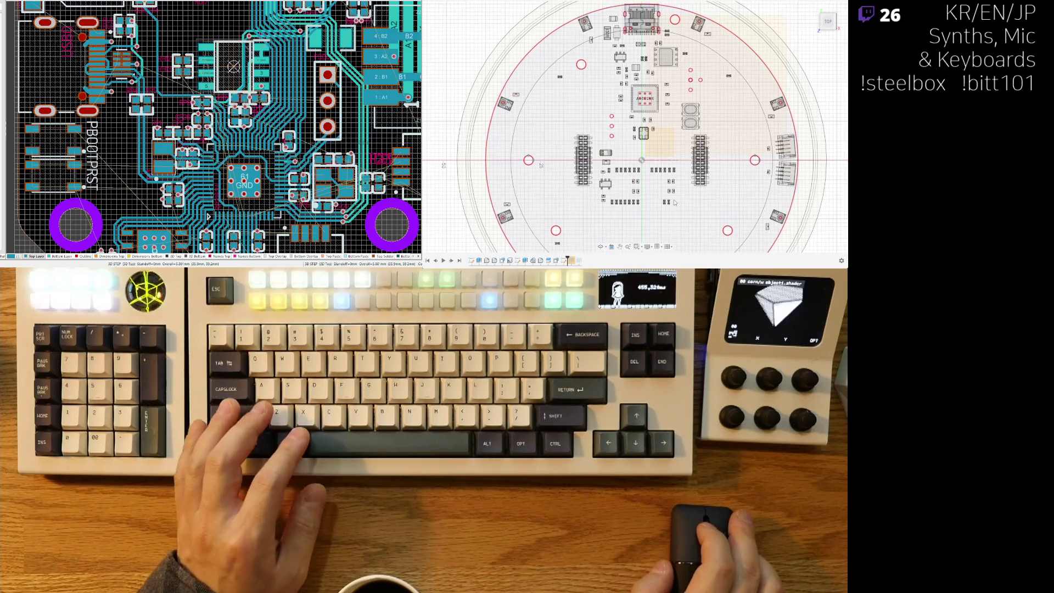
{"action": "scroll", "coordinate": [560, 154], "scroll_direction": "up", "scroll_amount": 5}
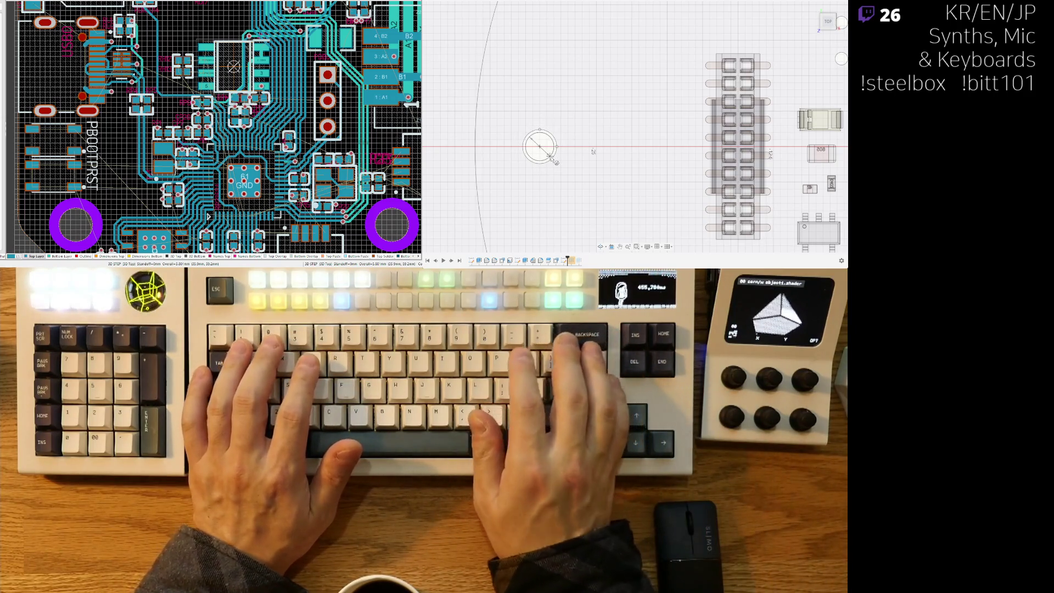
Dimension the circle around the left mounting hole to a 3 mm diameter.
{"action": "type", "text": "2.5"}
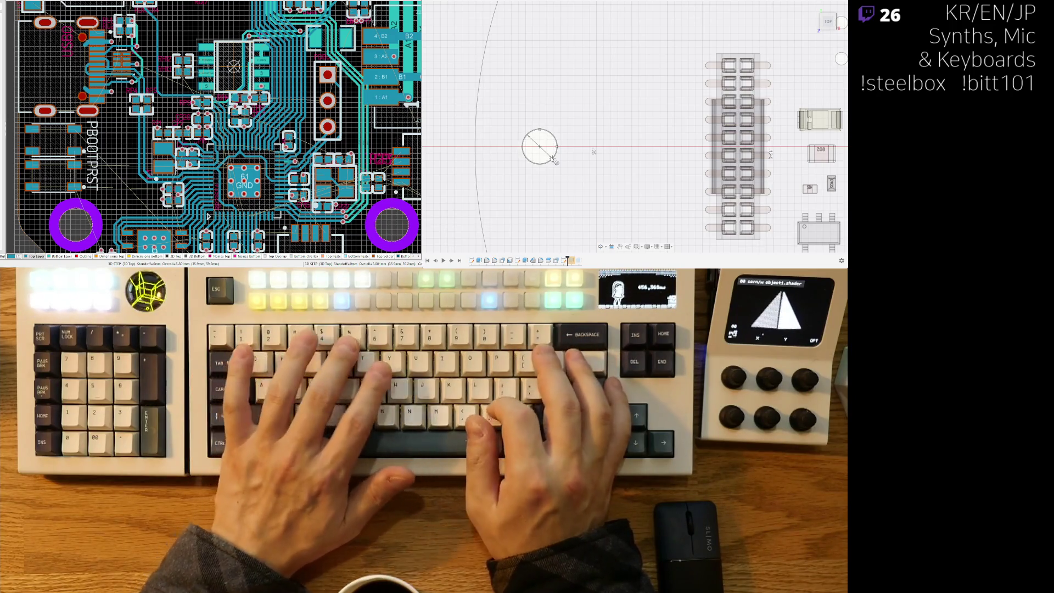
{"action": "type", "text": "터가"}
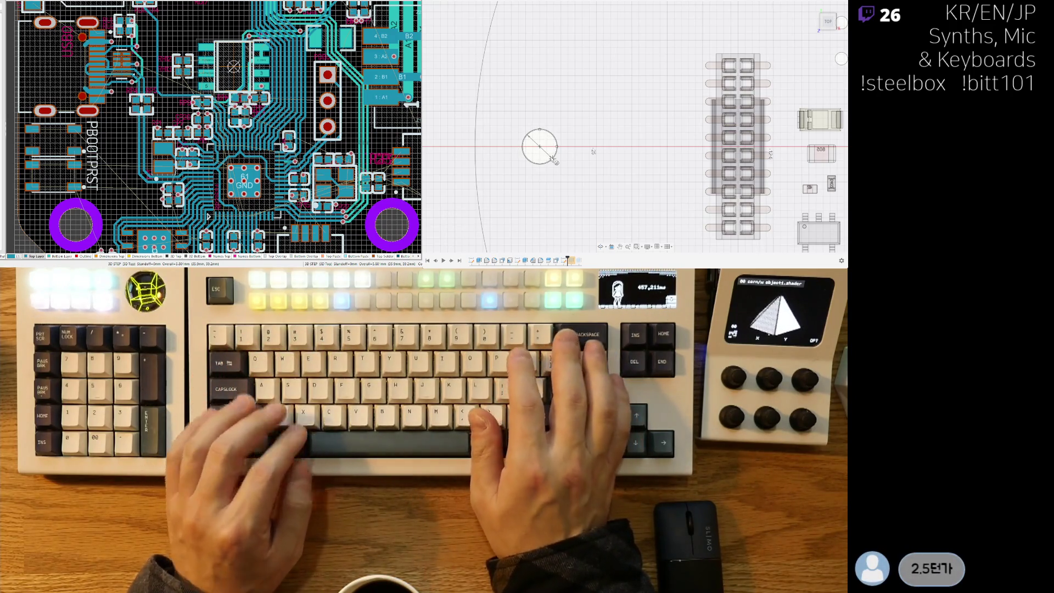
{"action": "key", "text": "BackSpace"}
{"action": "type", "text": "3 또라이던가"}
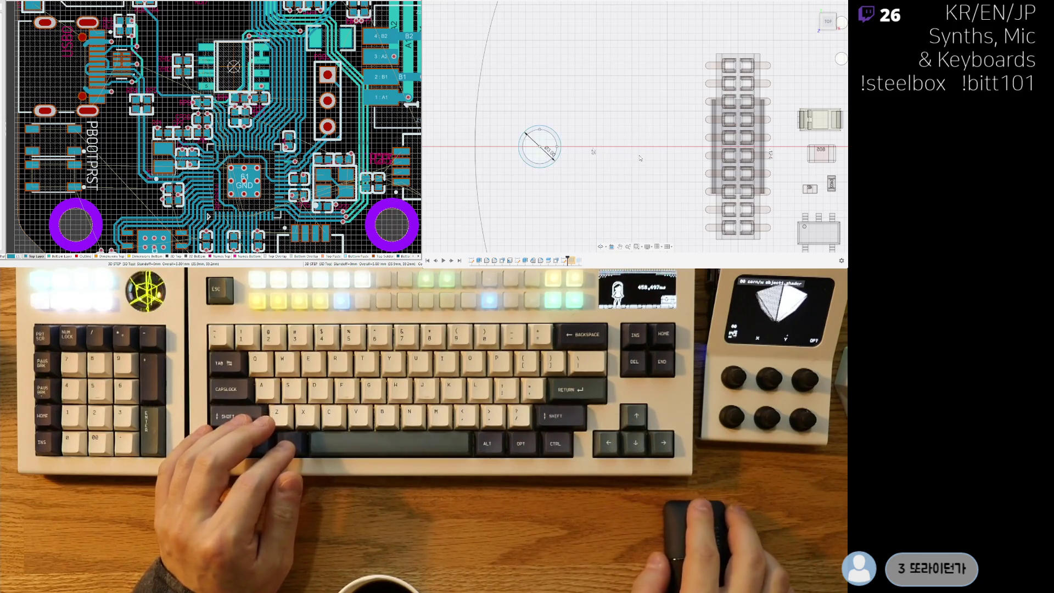
{"action": "scroll", "coordinate": [640, 158], "scroll_direction": "down", "scroll_amount": 5}
{"action": "scroll", "coordinate": [690, 155], "scroll_direction": "up", "scroll_amount": 5}
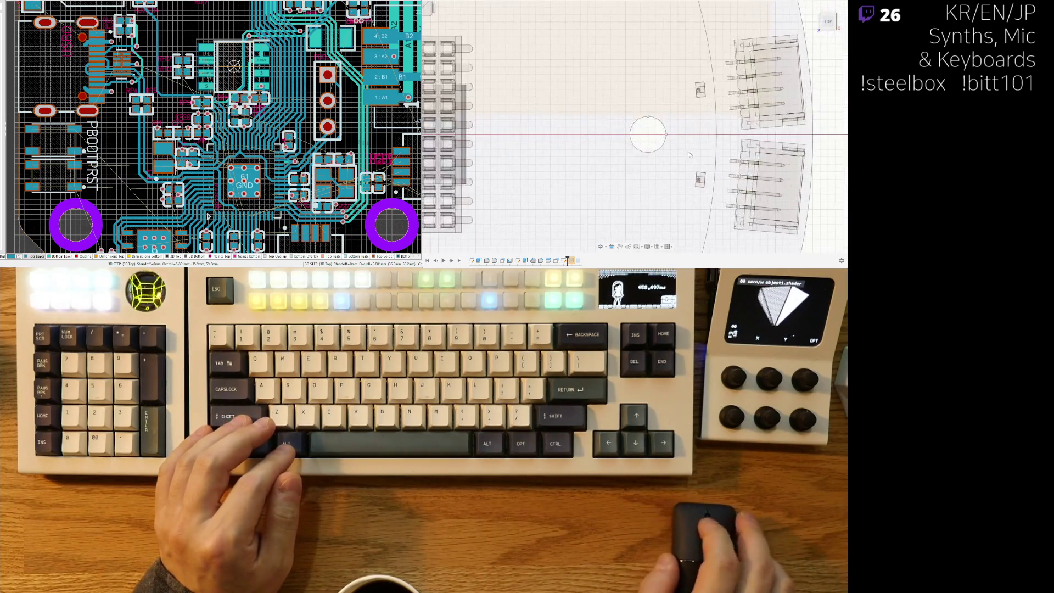
{"action": "scroll", "coordinate": [681, 141], "scroll_direction": "up", "scroll_amount": 3}
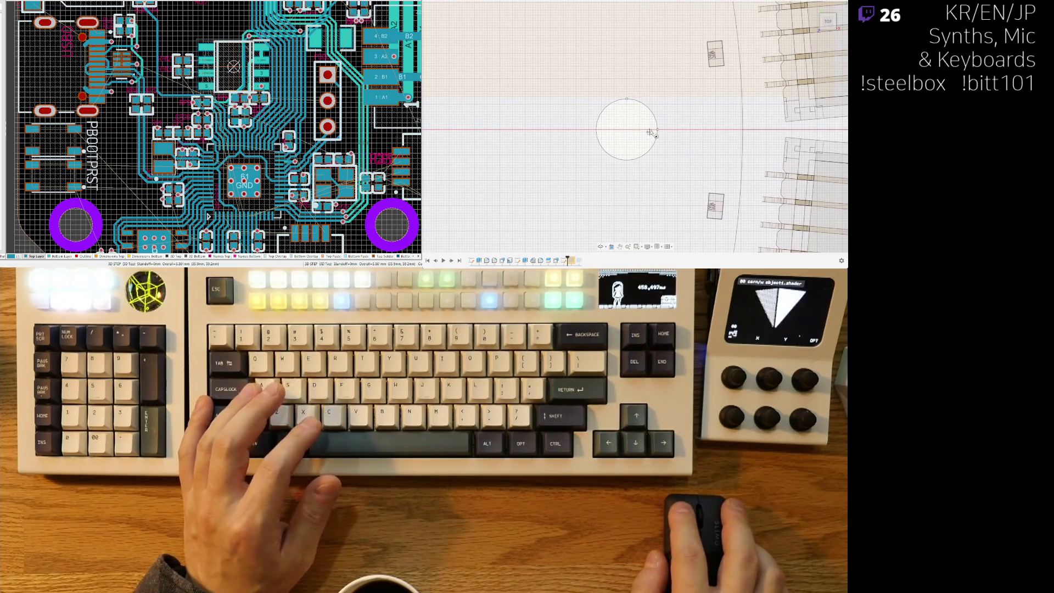
{"action": "left_click", "coordinate": [661, 159]}
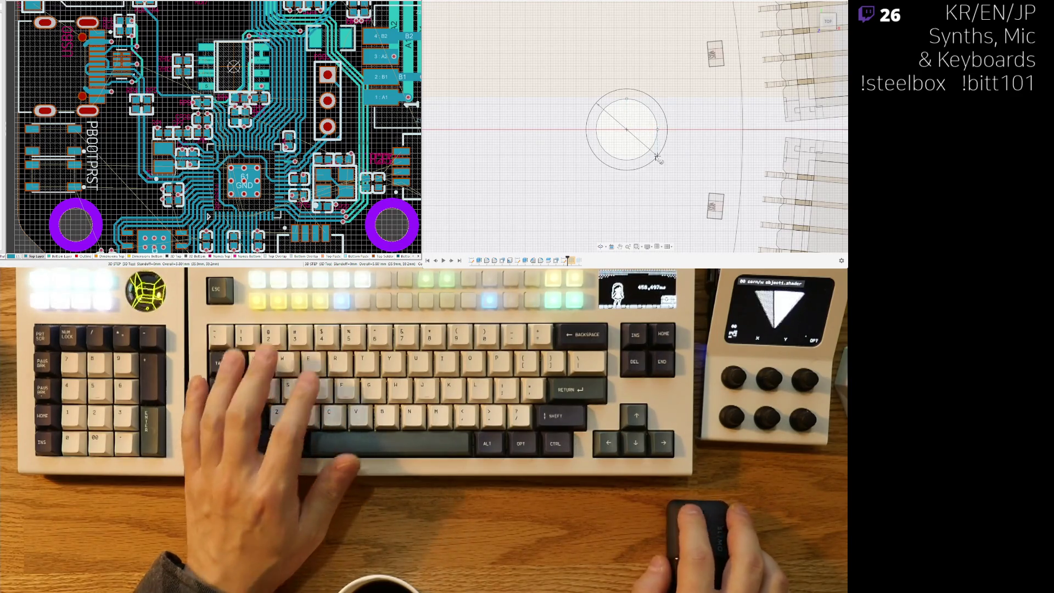
{"action": "type", "text": "3"}
{"action": "key", "text": "Return"}
{"action": "scroll", "coordinate": [626, 140], "scroll_direction": "down", "scroll_amount": 2}
{"action": "scroll", "coordinate": [622, 139], "scroll_direction": "down", "scroll_amount": 5}
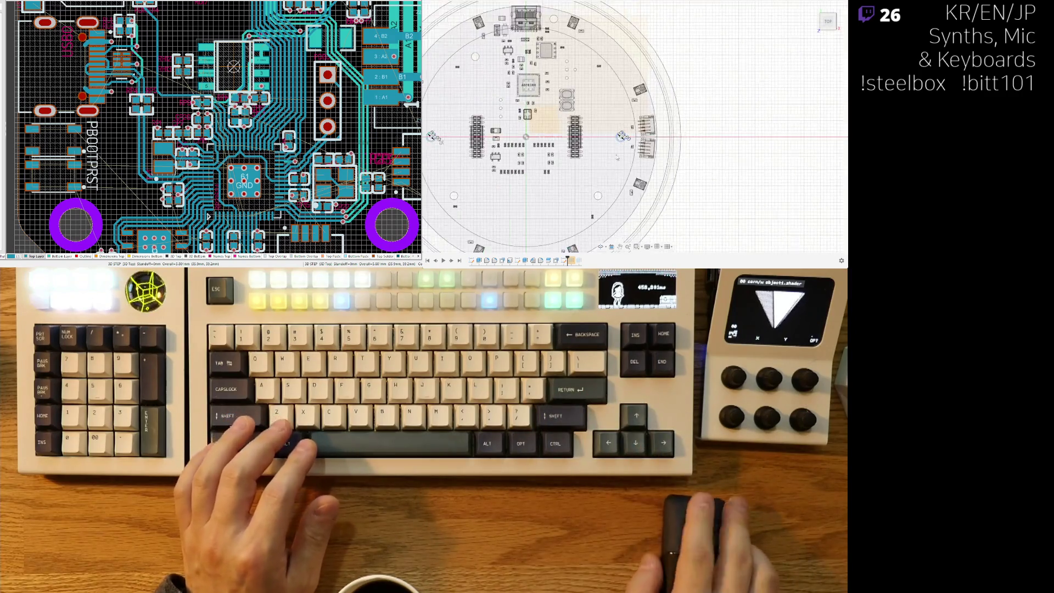
{"action": "middle_click_drag", "start_coordinate": [619, 194], "coordinate": [625, 159], "text": "shift"}
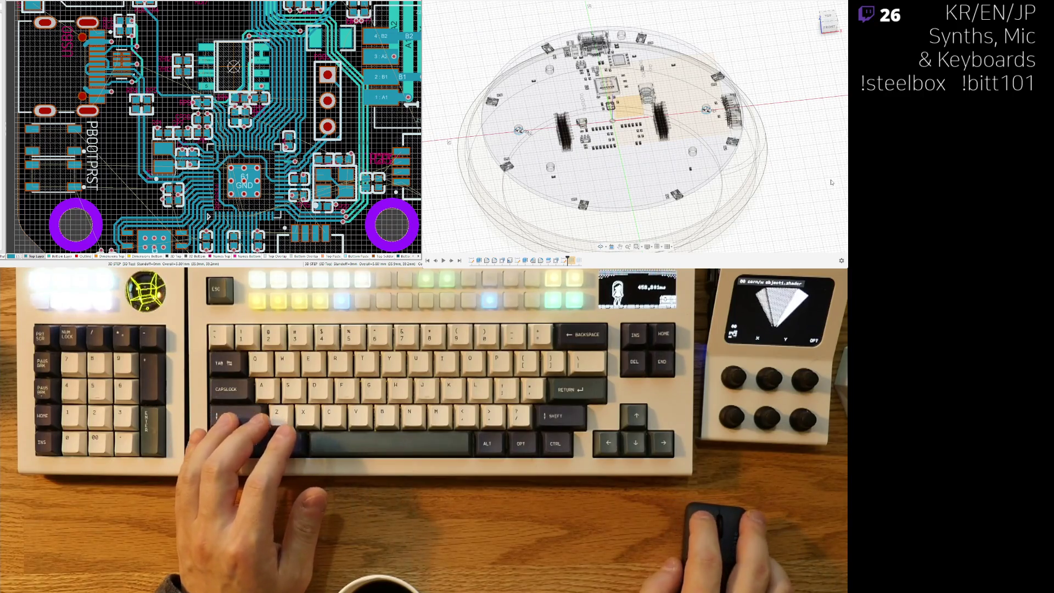
{"action": "key", "text": "ctrl+z"}
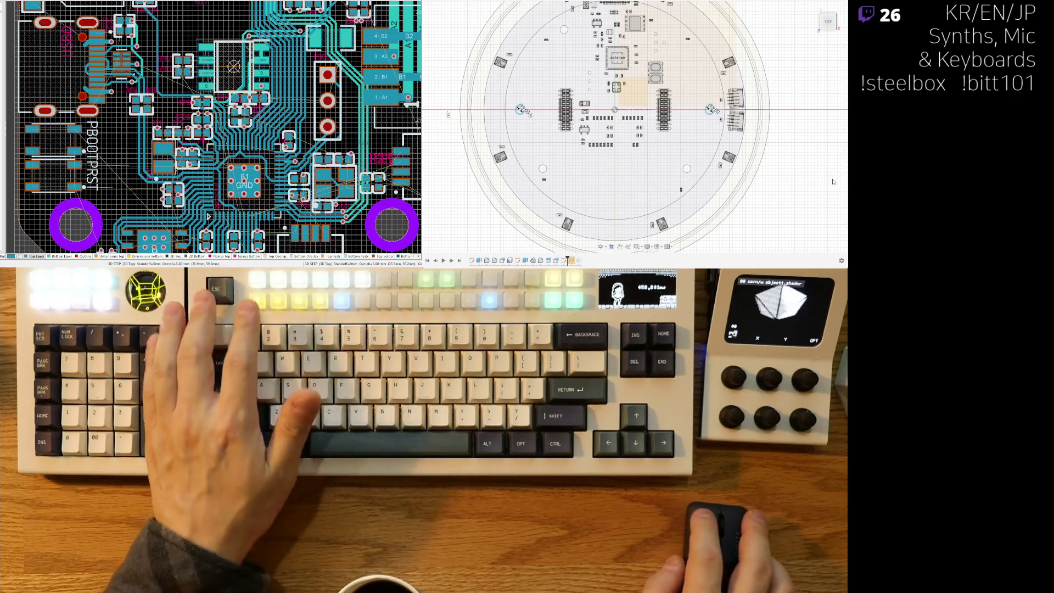
{"action": "key", "text": "ctrl+shift+z"}
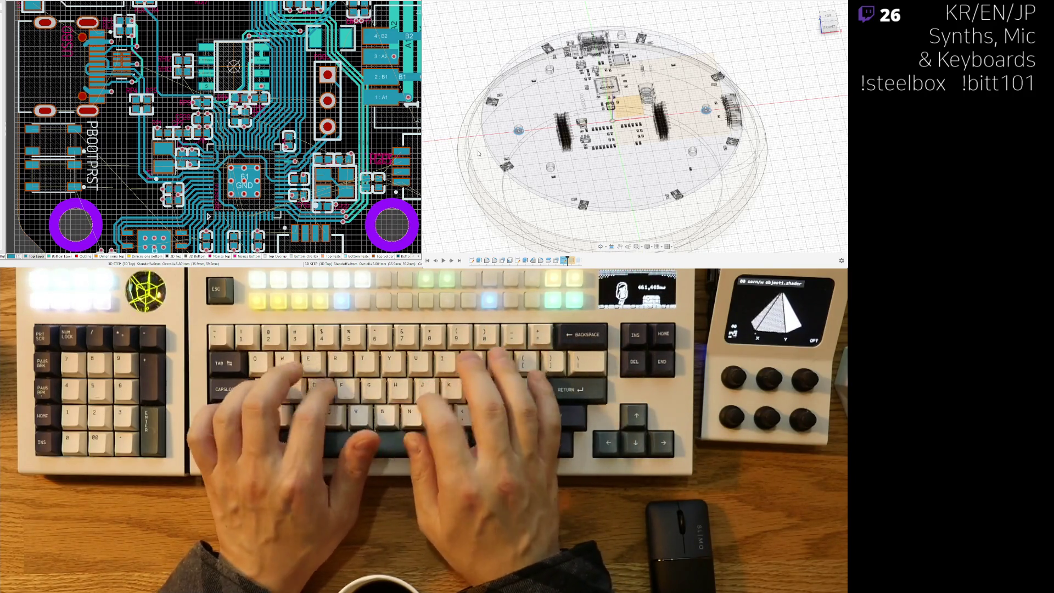
{"action": "middle_click_drag", "start_coordinate": [536, 164], "coordinate": [578, 123]}
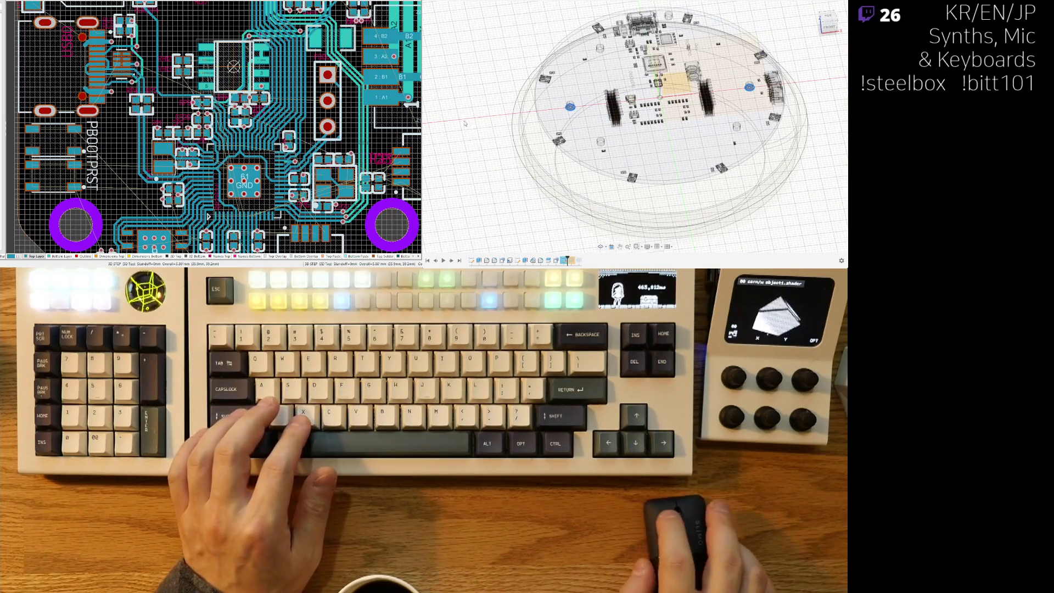
{"action": "middle_click_drag", "start_coordinate": [545, 176], "coordinate": [613, 123], "text": "shift"}
{"action": "scroll", "coordinate": [557, 117], "scroll_direction": "up", "scroll_amount": 5}
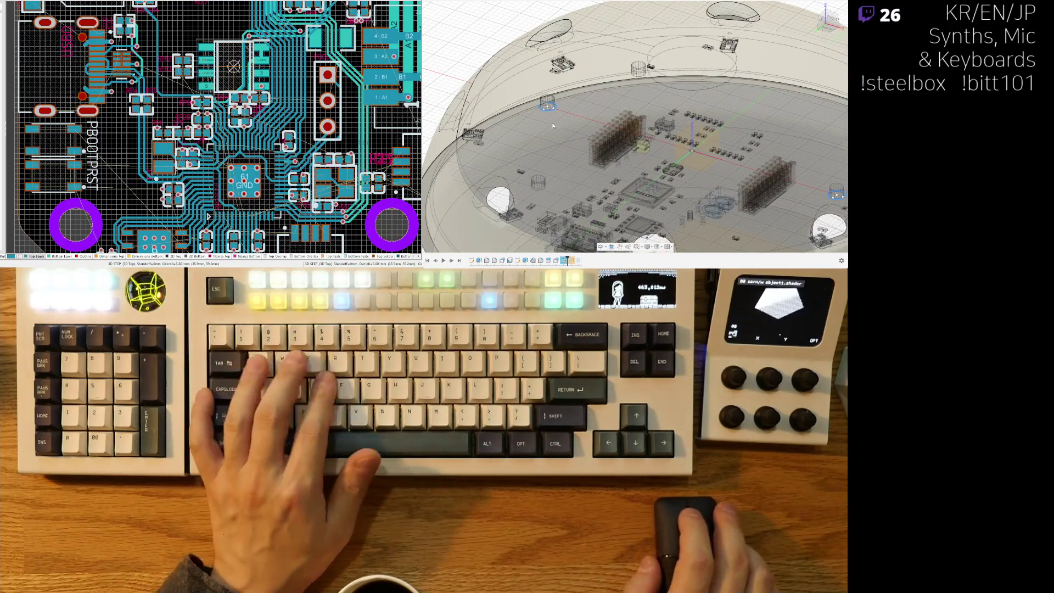
{"action": "scroll", "coordinate": [549, 124], "scroll_direction": "up", "scroll_amount": 3}
{"action": "left_click", "coordinate": [552, 102]}
{"action": "middle_click_drag", "start_coordinate": [553, 102], "coordinate": [547, 169], "text": "shift"}
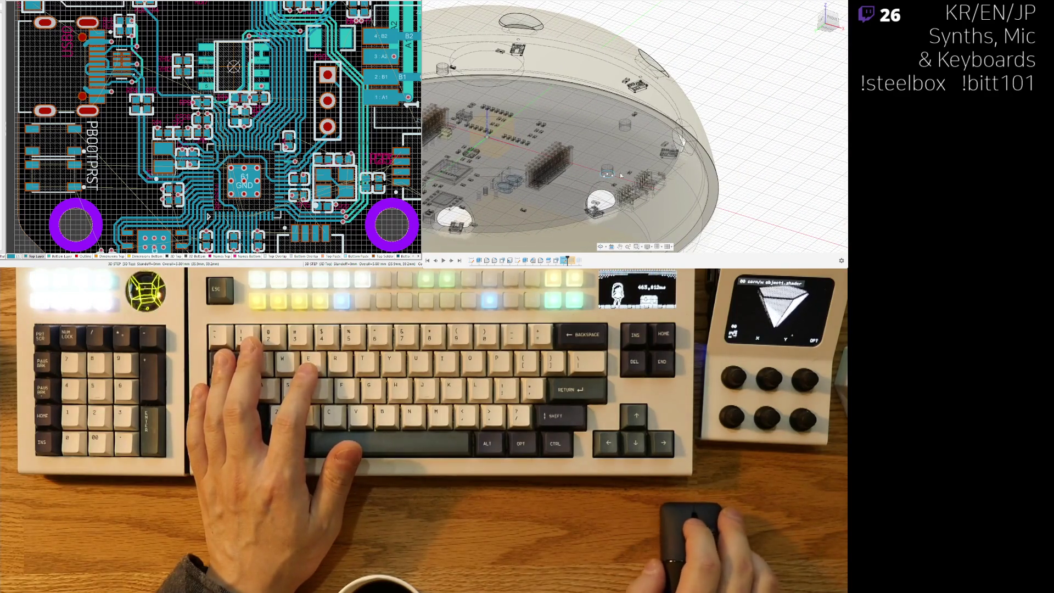
{"action": "scroll", "coordinate": [614, 174], "scroll_direction": "up", "scroll_amount": 3}
{"action": "scroll", "coordinate": [608, 177], "scroll_direction": "up", "scroll_amount": 3}
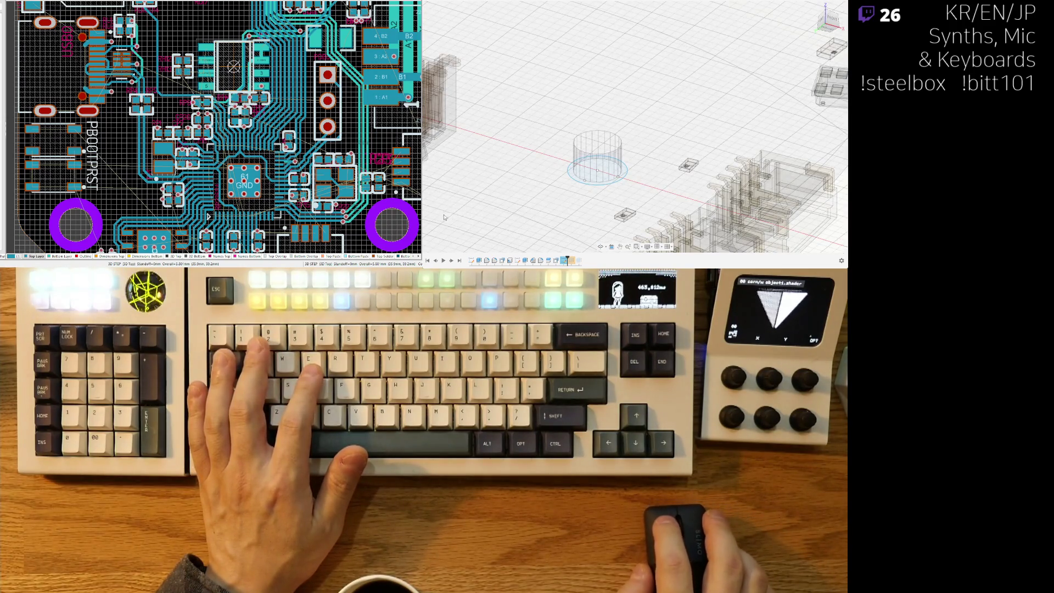
{"action": "scroll", "coordinate": [612, 165], "scroll_direction": "down", "scroll_amount": 5}
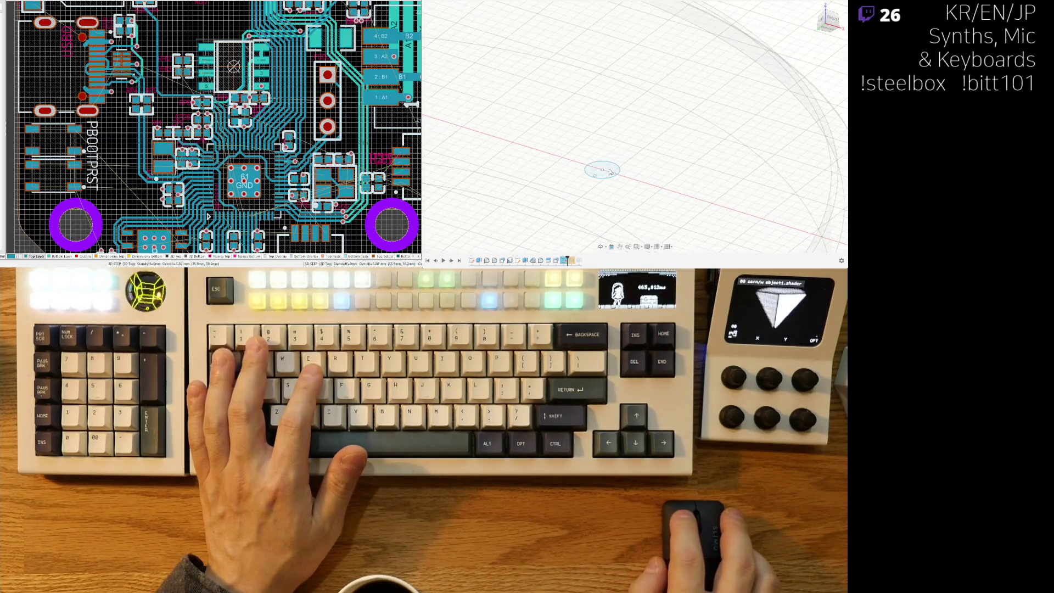
{"action": "middle_click_drag", "start_coordinate": [603, 185], "coordinate": [703, 126], "text": "shift"}
Extrude both standoff post faces upward toward the dome, then return to a front view.
{"action": "left_click", "coordinate": [704, 127]}
{"action": "middle_click_drag", "start_coordinate": [615, 224], "coordinate": [641, 201], "text": "shift"}
{"action": "left_click_drag", "start_coordinate": [659, 203], "coordinate": [653, 112]}
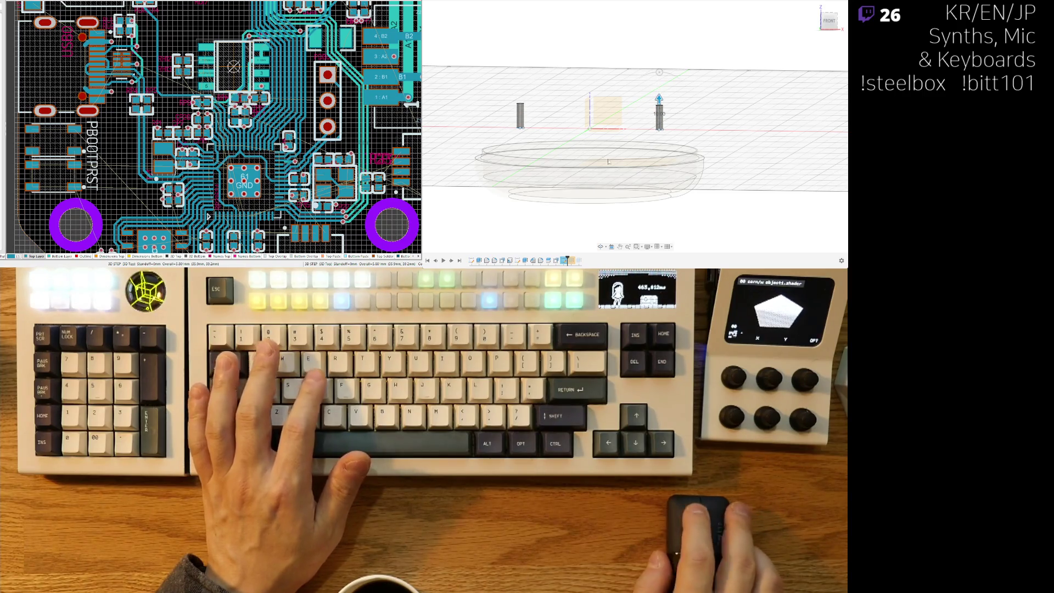
{"action": "middle_click_drag", "start_coordinate": [608, 162], "coordinate": [621, 184]}
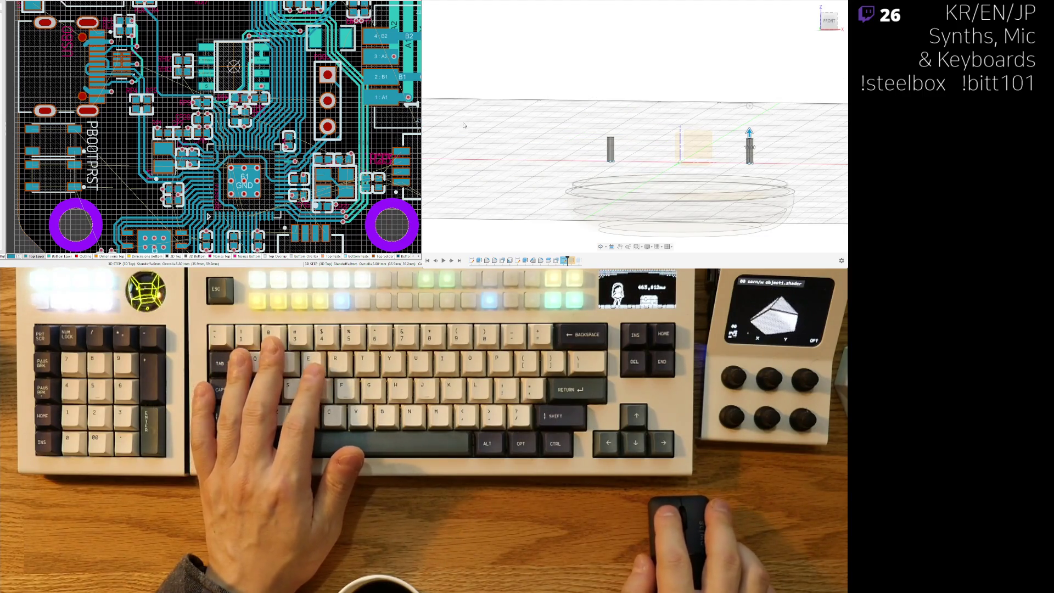
{"action": "key", "text": "Return"}
{"action": "middle_click_drag", "start_coordinate": [465, 125], "coordinate": [665, 173], "text": "shift"}
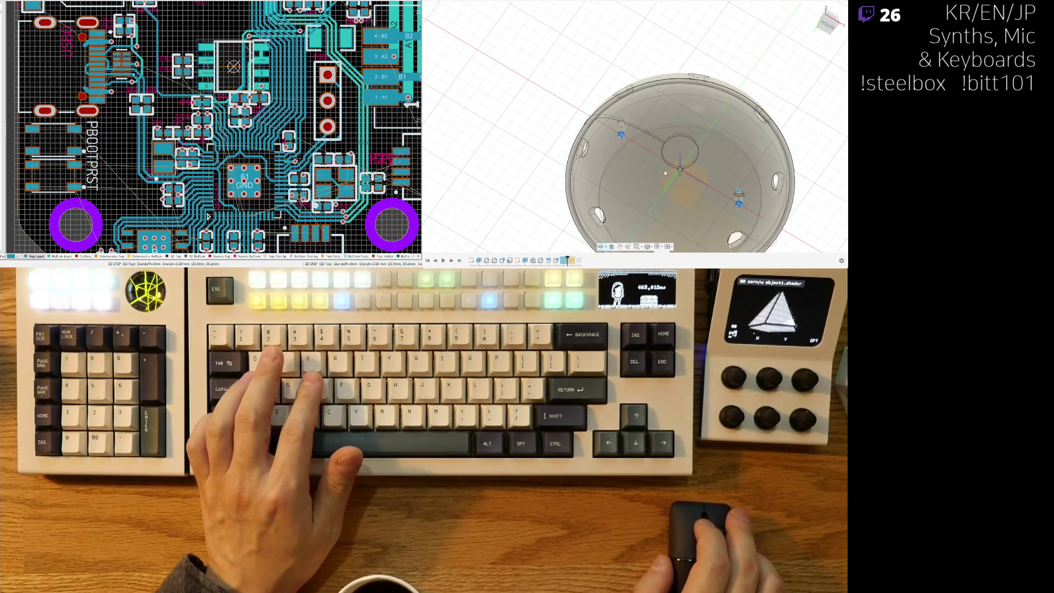
{"action": "middle_click_drag", "start_coordinate": [446, 48], "coordinate": [602, 185], "text": "shift"}
{"action": "scroll", "coordinate": [720, 182], "scroll_direction": "up", "scroll_amount": 5}
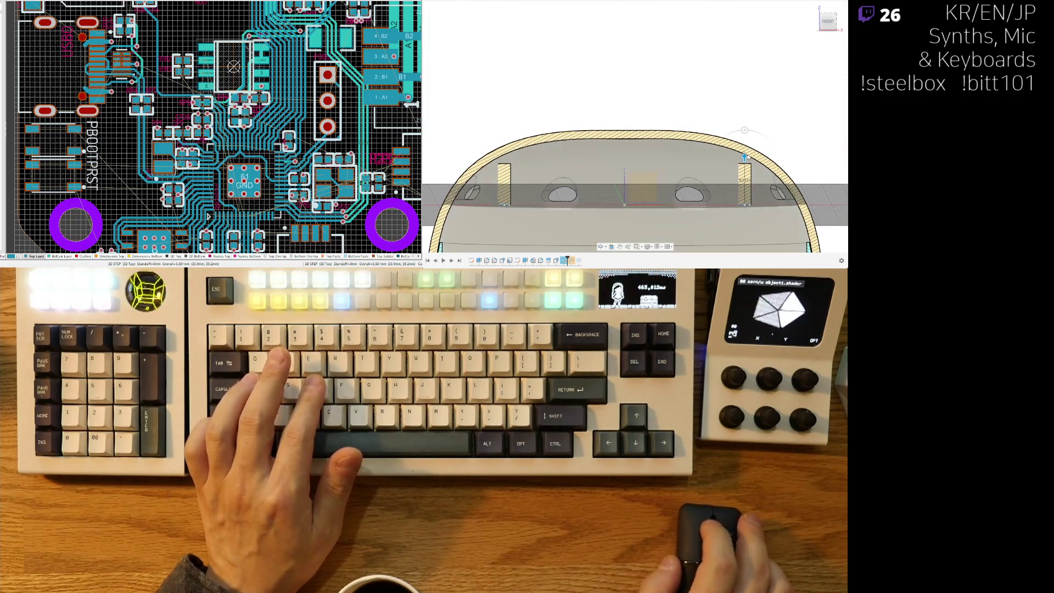
Lengthen the post extrusion and re-edit its distance so both posts reach the dome's inner wall.
{"action": "left_click_drag", "start_coordinate": [744, 157], "coordinate": [744, 147]}
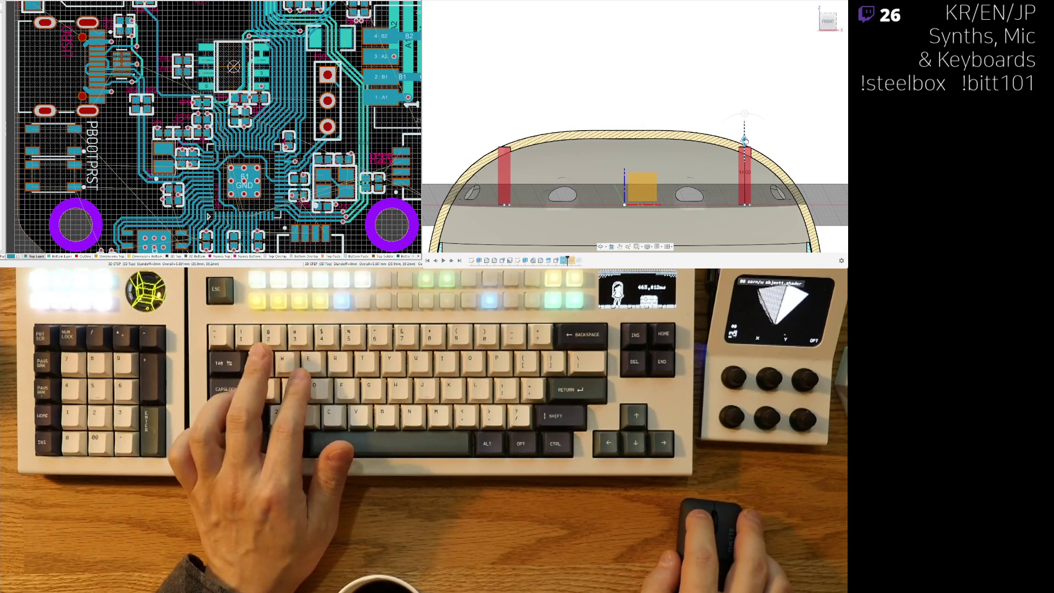
{"action": "scroll", "coordinate": [745, 144], "scroll_direction": "up", "scroll_amount": 5}
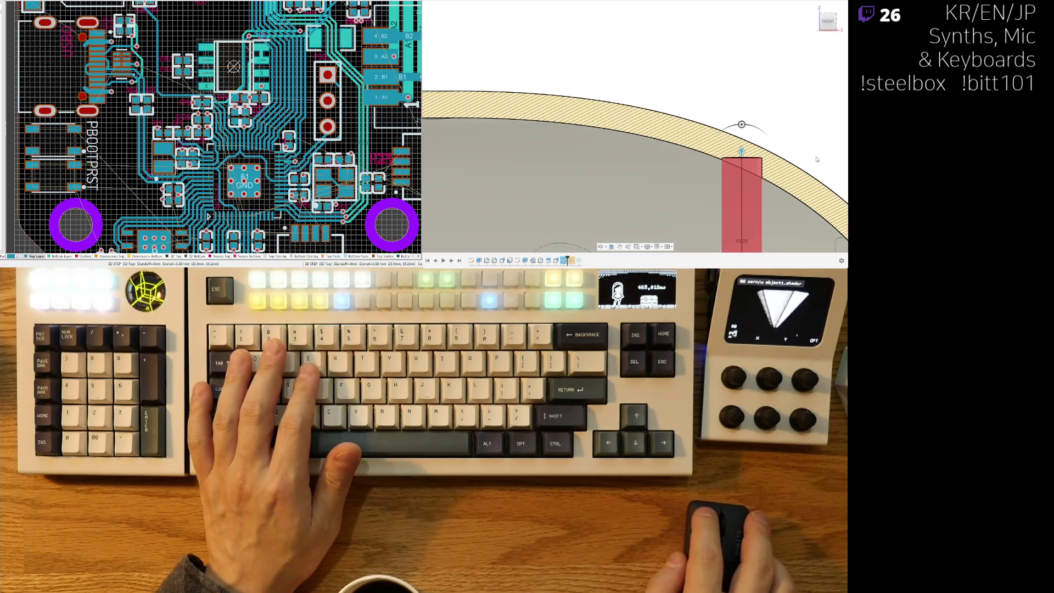
{"action": "scroll", "coordinate": [817, 159], "scroll_direction": "down", "scroll_amount": 5}
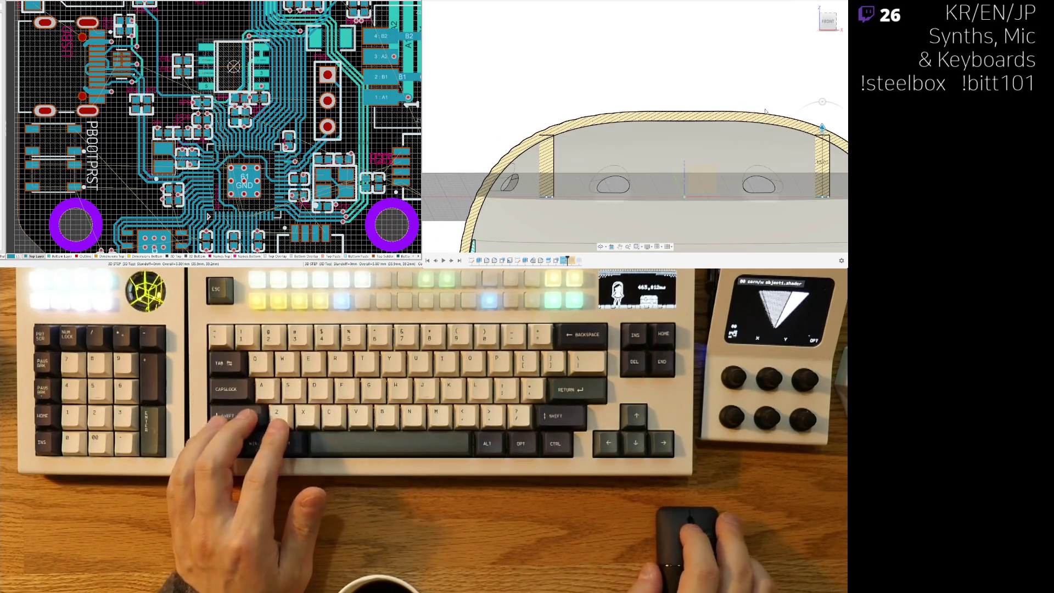
{"action": "key", "text": "ctrl+z"}
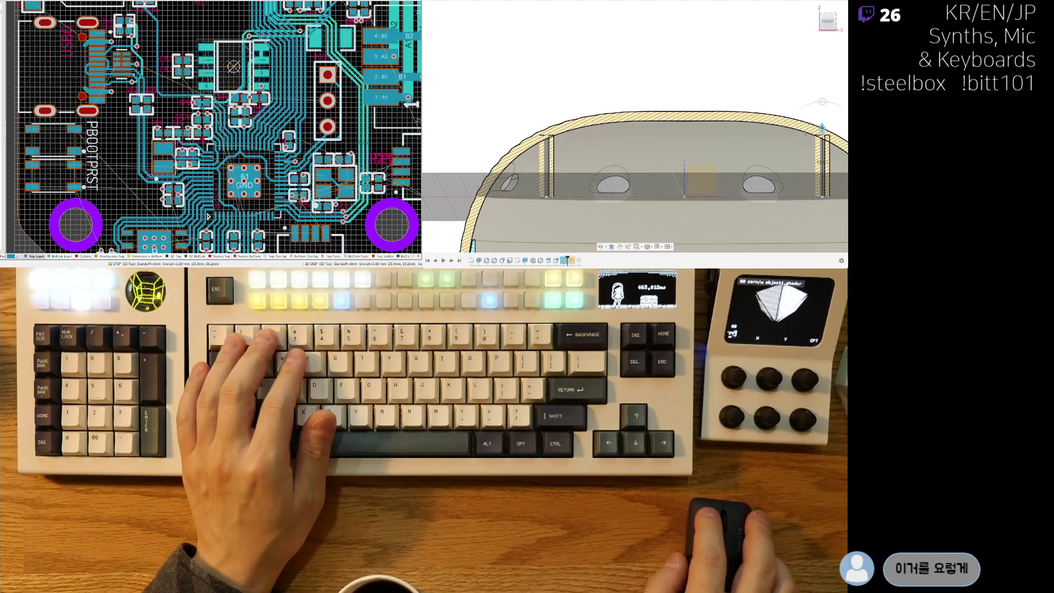
{"action": "key", "text": "ctrl+z"}
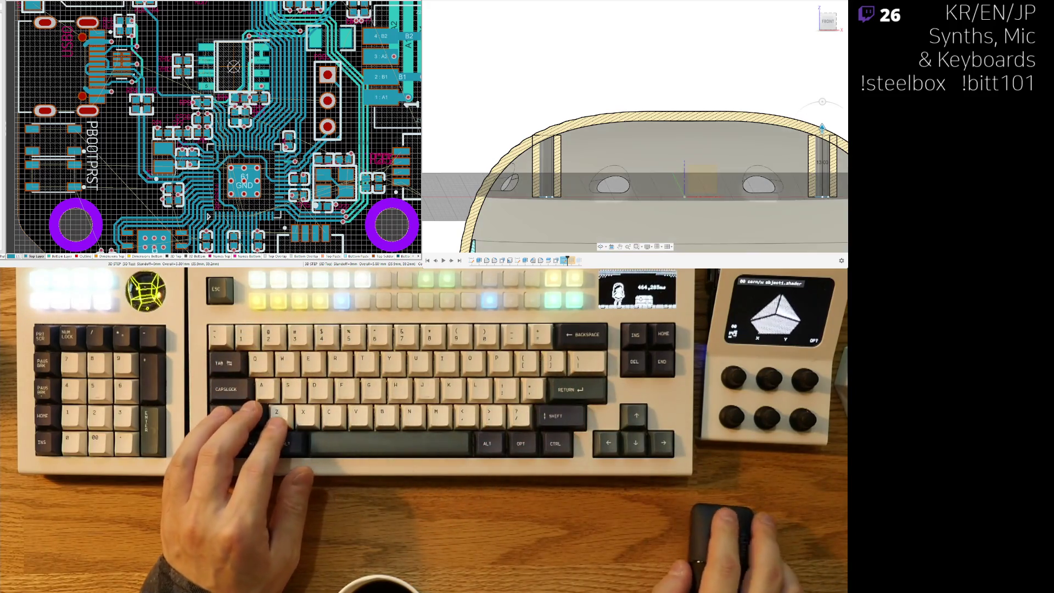
{"action": "type", "text": "12"}
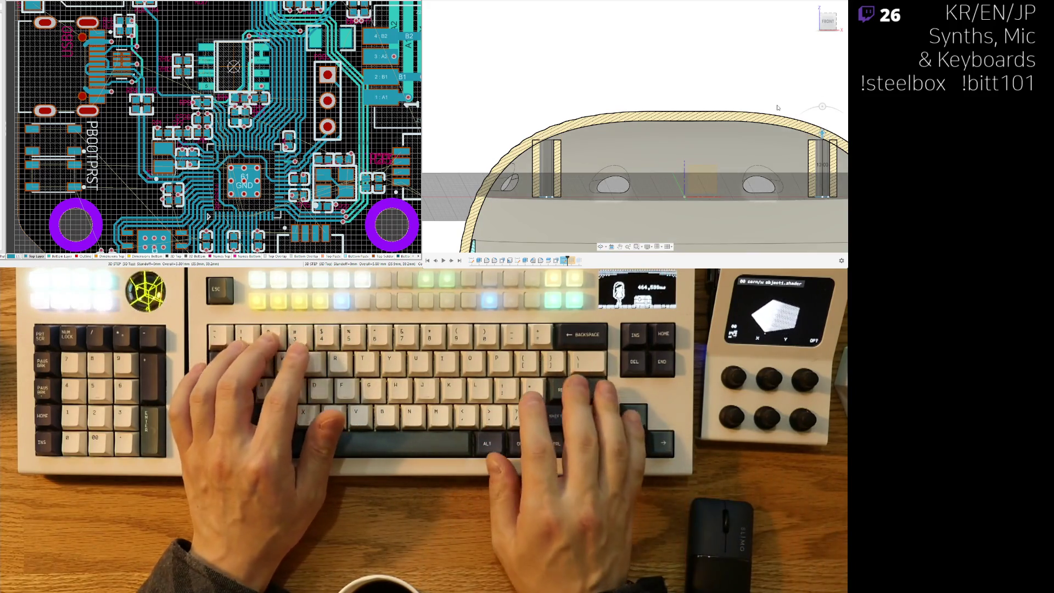
{"action": "type", "text": "13"}
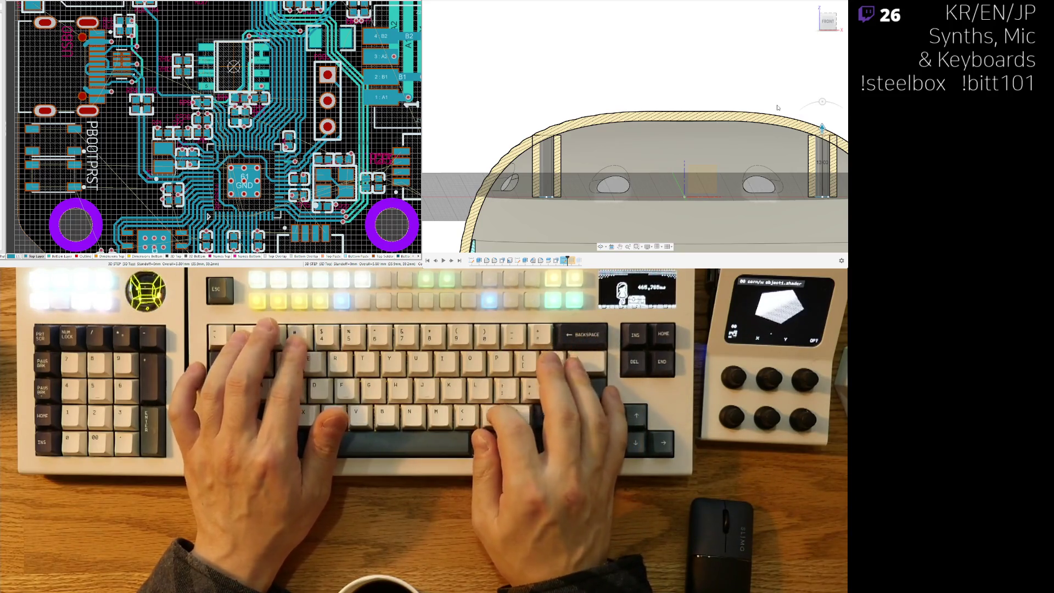
{"action": "type", "text": "15"}
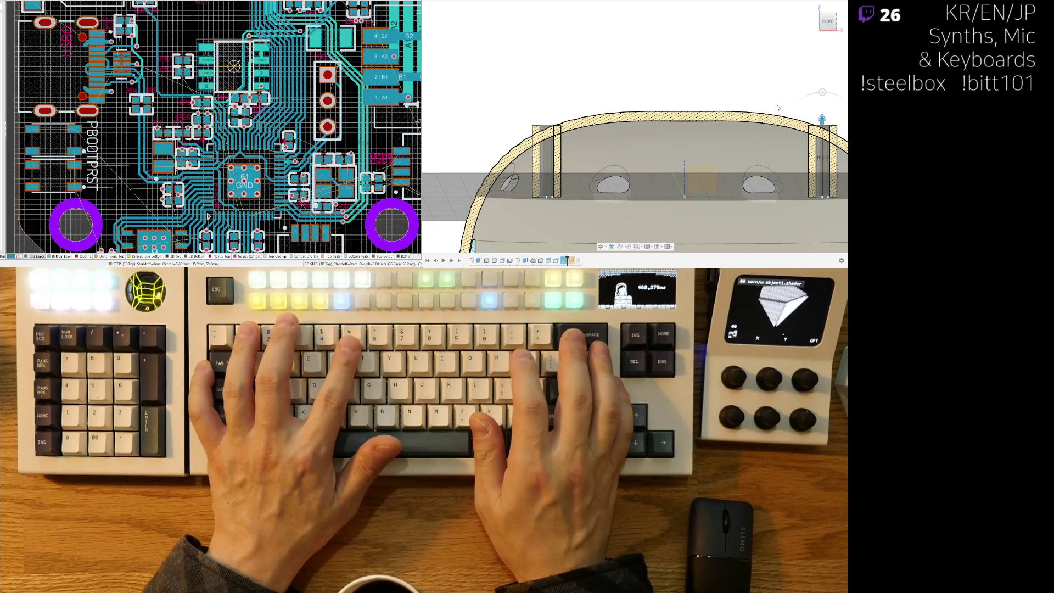
{"action": "scroll", "coordinate": [620, 159], "scroll_direction": "down", "scroll_amount": 2}
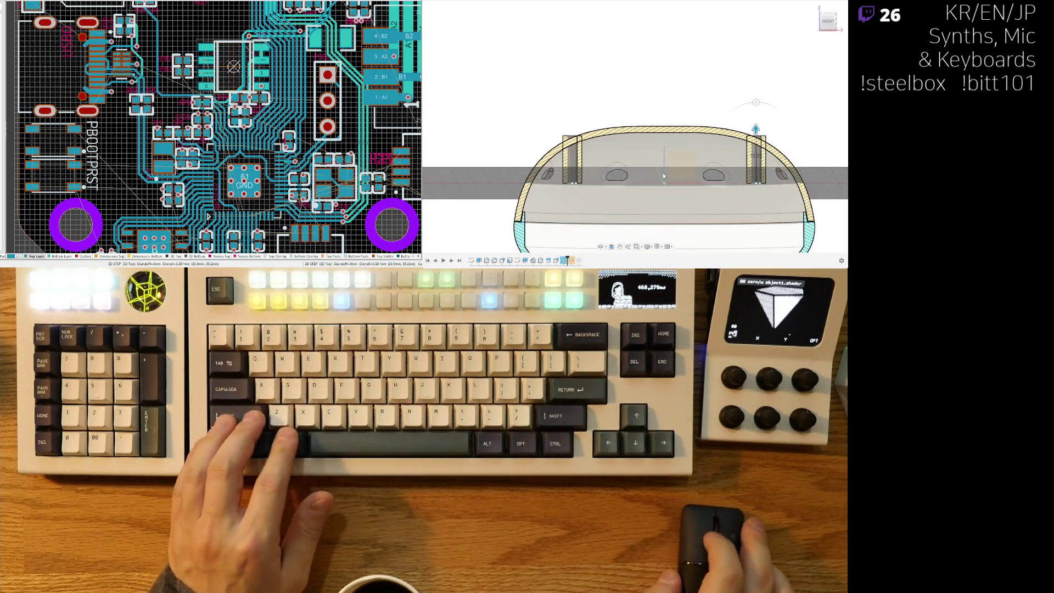
{"action": "middle_click_drag", "start_coordinate": [626, 145], "coordinate": [598, 130]}
{"action": "middle_click_drag", "start_coordinate": [661, 143], "coordinate": [658, 164], "text": "shift"}
{"action": "scroll", "coordinate": [657, 164], "scroll_direction": "up", "scroll_amount": 2}
{"action": "scroll", "coordinate": [657, 164], "scroll_direction": "up", "scroll_amount": 5}
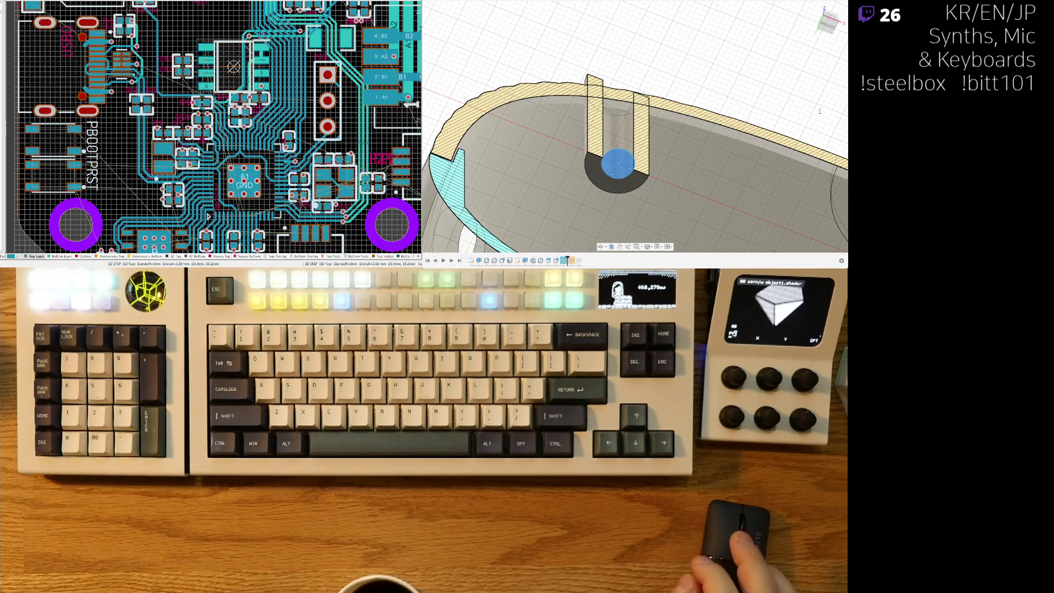
{"action": "scroll", "coordinate": [674, 93], "scroll_direction": "down", "scroll_amount": 3}
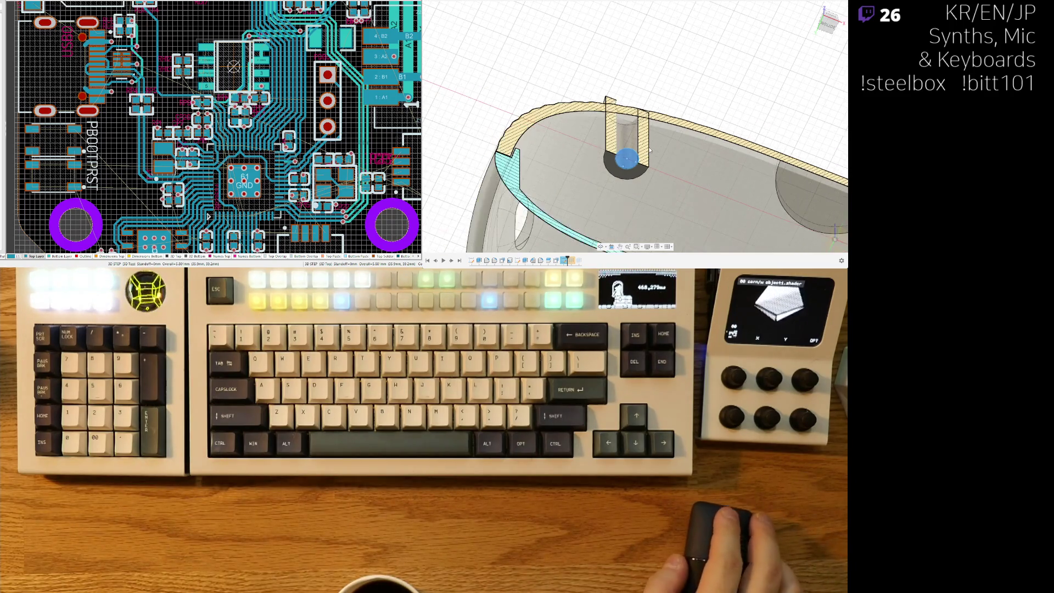
{"action": "middle_click_drag", "start_coordinate": [810, 170], "coordinate": [827, 149], "text": "shift"}
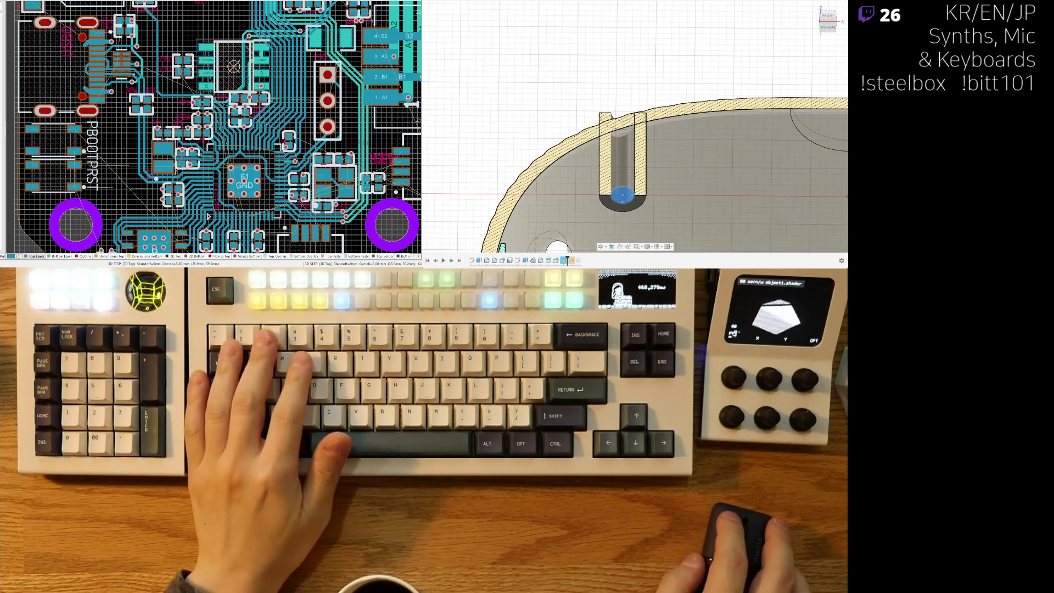
{"action": "key", "text": "ctrl+z"}
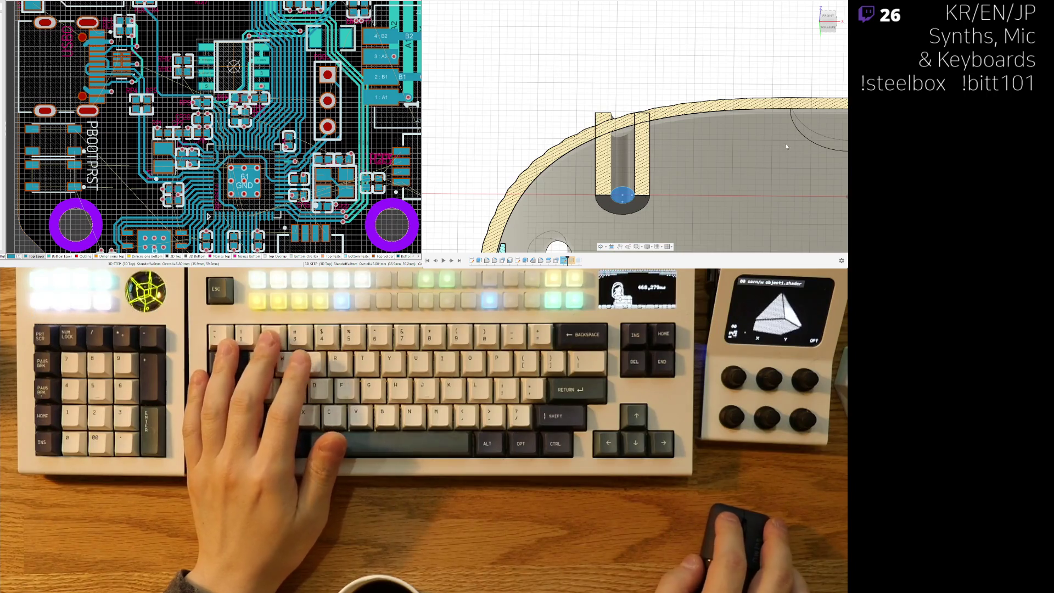
{"action": "mouse_move", "coordinate": [808, 165]}
{"action": "middle_mouse_down", "text": "shift"}
{"action": "mouse_move", "coordinate": [647, 140]}
{"action": "mouse_move", "coordinate": [667, 150]}
{"action": "mouse_move", "coordinate": [650, 188]}
{"action": "middle_mouse_up", "text": "shift"}
{"action": "scroll", "coordinate": [667, 151], "scroll_direction": "down", "scroll_amount": 5}
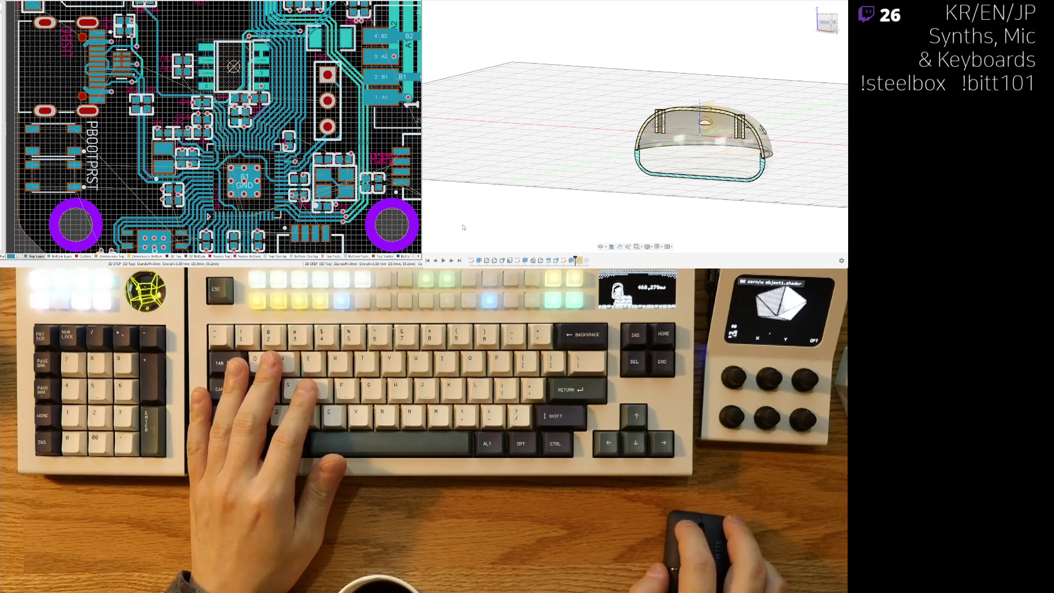
Orbit and zoom until the cutaway faces straight FRONT with the whole housing section framed.
{"action": "scroll", "coordinate": [615, 176], "scroll_direction": "up", "scroll_amount": 4}
{"action": "scroll", "coordinate": [615, 177], "scroll_direction": "up", "scroll_amount": 3}
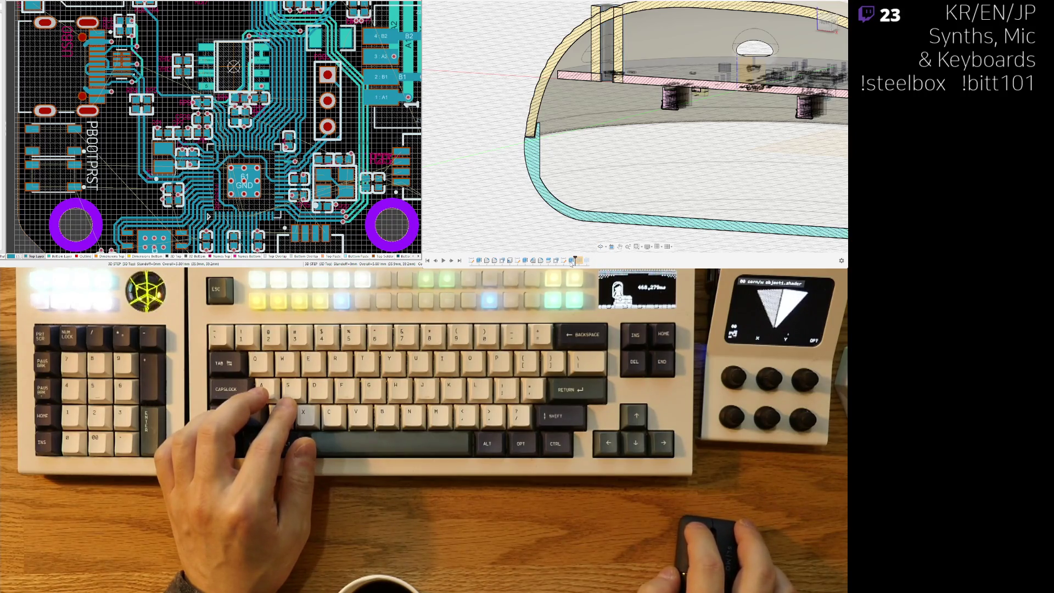
{"action": "middle_click_drag", "start_coordinate": [605, 143], "coordinate": [784, 64], "text": "shift"}
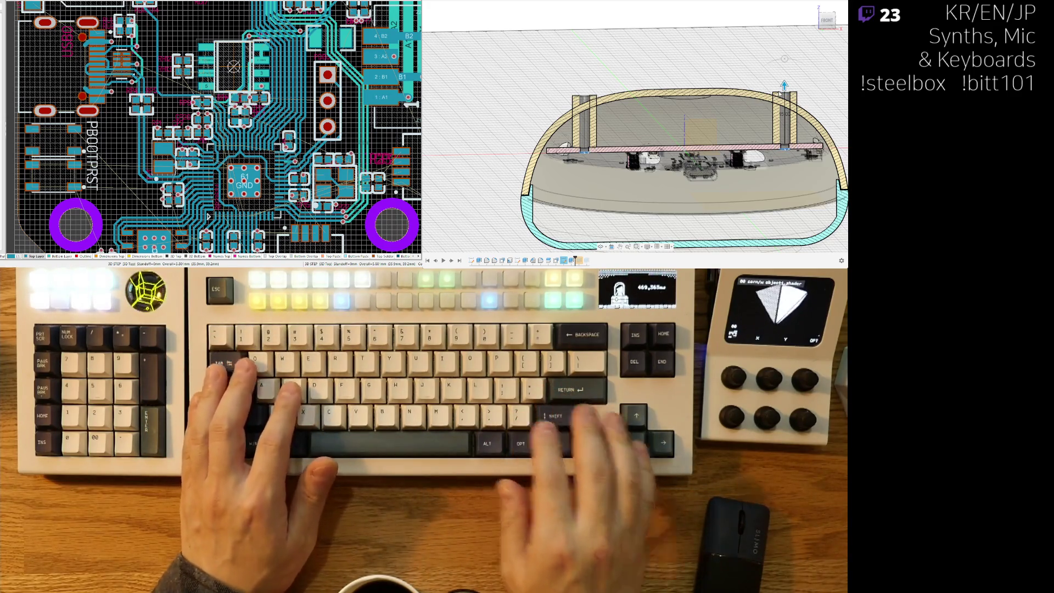
{"action": "scroll", "coordinate": [603, 114], "scroll_direction": "up", "scroll_amount": 2}
{"action": "scroll", "coordinate": [581, 144], "scroll_direction": "up", "scroll_amount": 5}
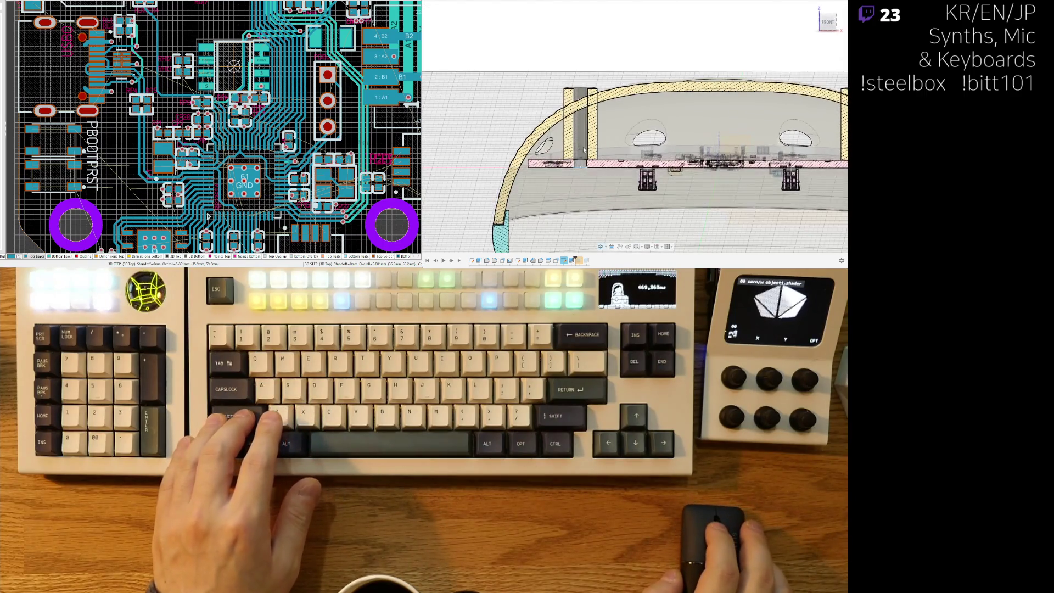
{"action": "scroll", "coordinate": [581, 144], "scroll_direction": "up", "scroll_amount": 1}
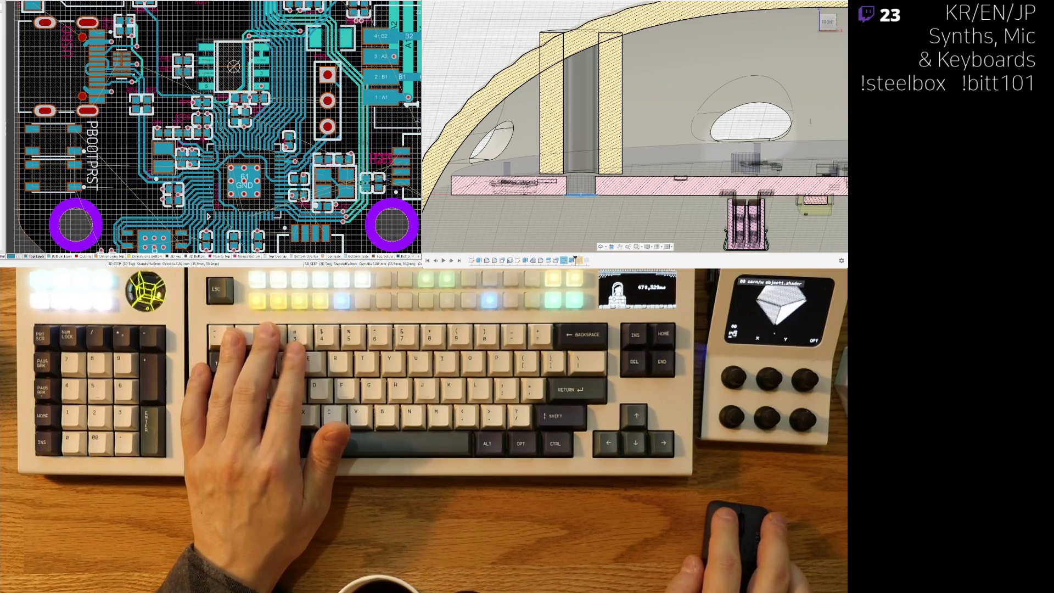
{"action": "scroll", "coordinate": [677, 126], "scroll_direction": "down", "scroll_amount": 5}
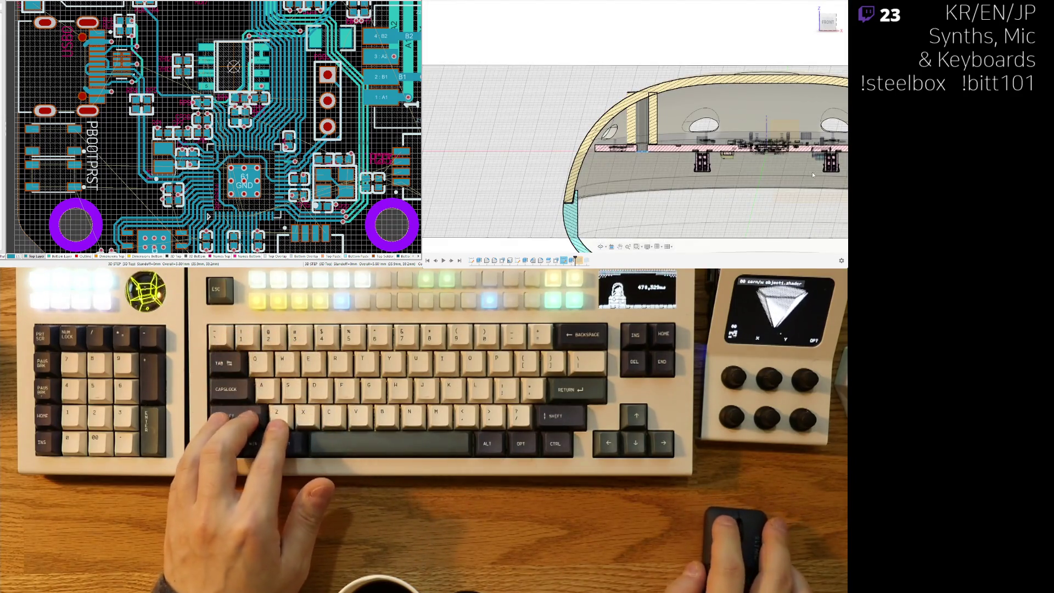
{"action": "scroll", "coordinate": [717, 186], "scroll_direction": "down", "scroll_amount": 3}
{"action": "mouse_move", "coordinate": [718, 186]}
{"action": "middle_mouse_down", "text": "shift"}
{"action": "mouse_move", "coordinate": [687, 197]}
{"action": "mouse_move", "coordinate": [701, 217]}
{"action": "mouse_move", "coordinate": [684, 203]}
{"action": "mouse_move", "coordinate": [665, 143]}
{"action": "middle_mouse_up", "text": "shift"}
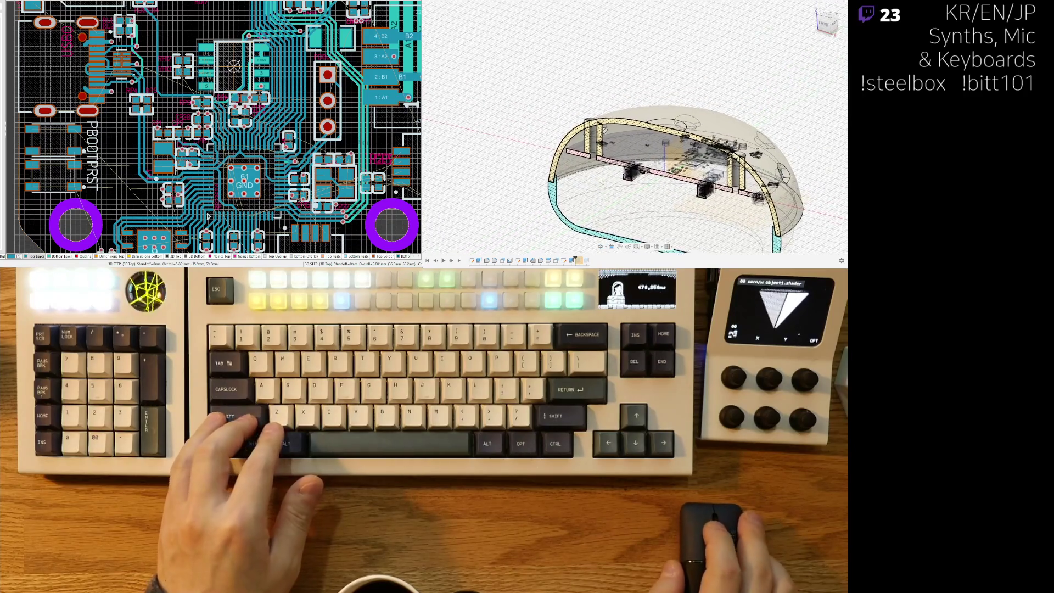
{"action": "scroll", "coordinate": [665, 137], "scroll_direction": "up", "scroll_amount": 3}
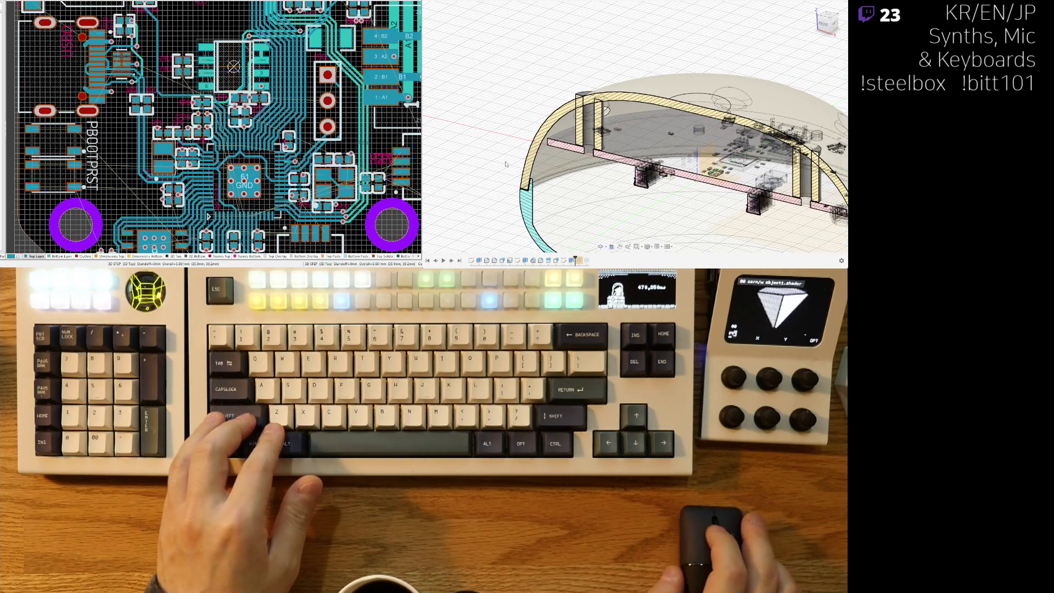
{"action": "middle_click_drag", "start_coordinate": [485, 142], "coordinate": [576, 117], "text": "shift"}
{"action": "scroll", "coordinate": [576, 116], "scroll_direction": "down", "scroll_amount": 5}
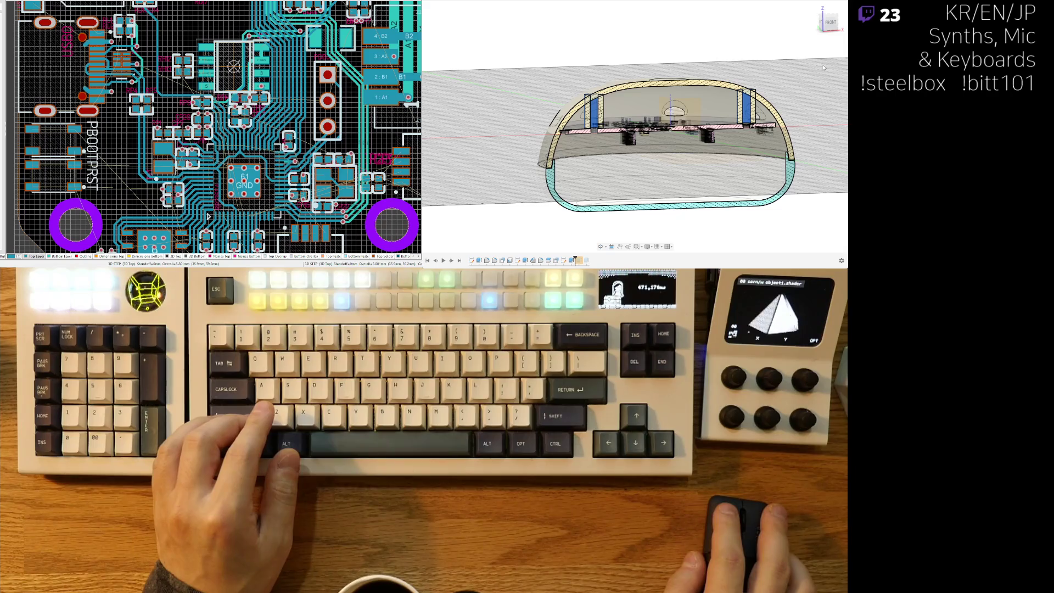
Orbit back to the front and zoom toward where the left post meets the shell wall.
{"action": "left_click", "coordinate": [689, 90]}
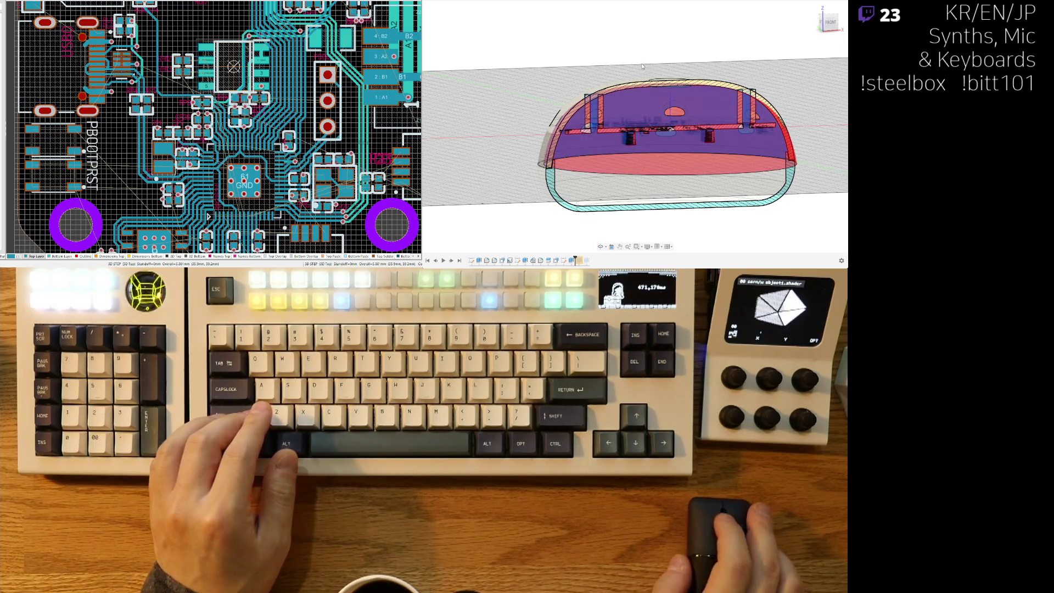
{"action": "middle_click_drag", "start_coordinate": [642, 67], "coordinate": [640, 66], "text": "shift"}
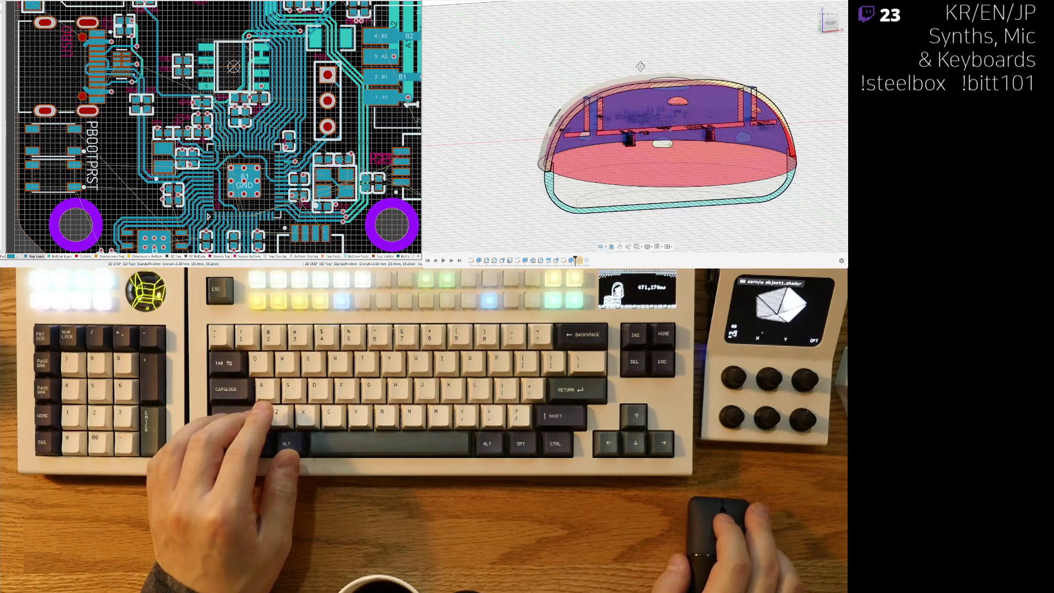
{"action": "left_click", "coordinate": [813, 85]}
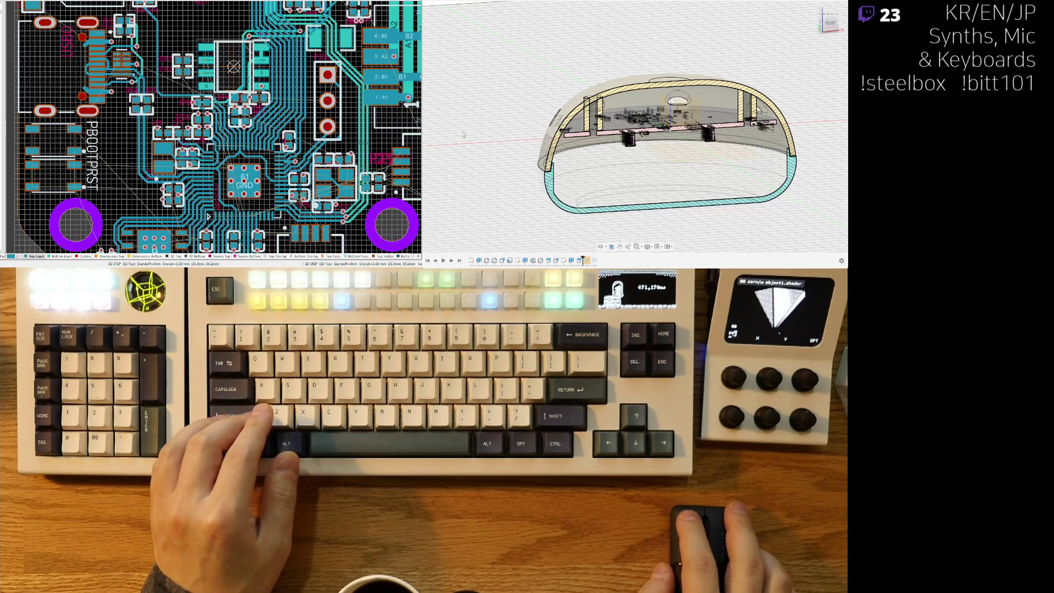
{"action": "middle_click_drag", "start_coordinate": [485, 140], "coordinate": [479, 150], "text": "shift"}
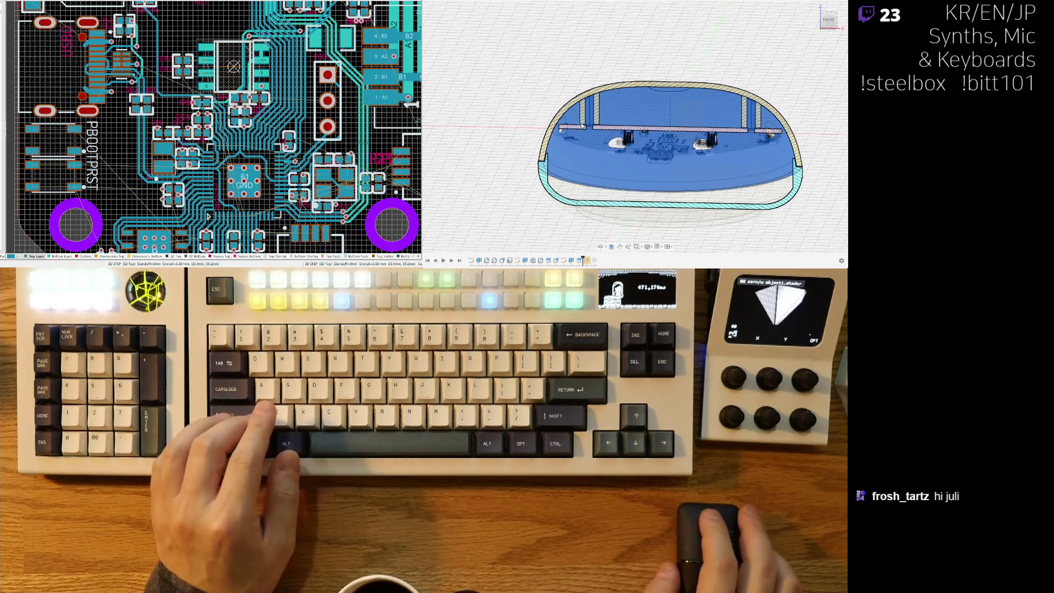
{"action": "scroll", "coordinate": [540, 181], "scroll_direction": "up", "scroll_amount": 2}
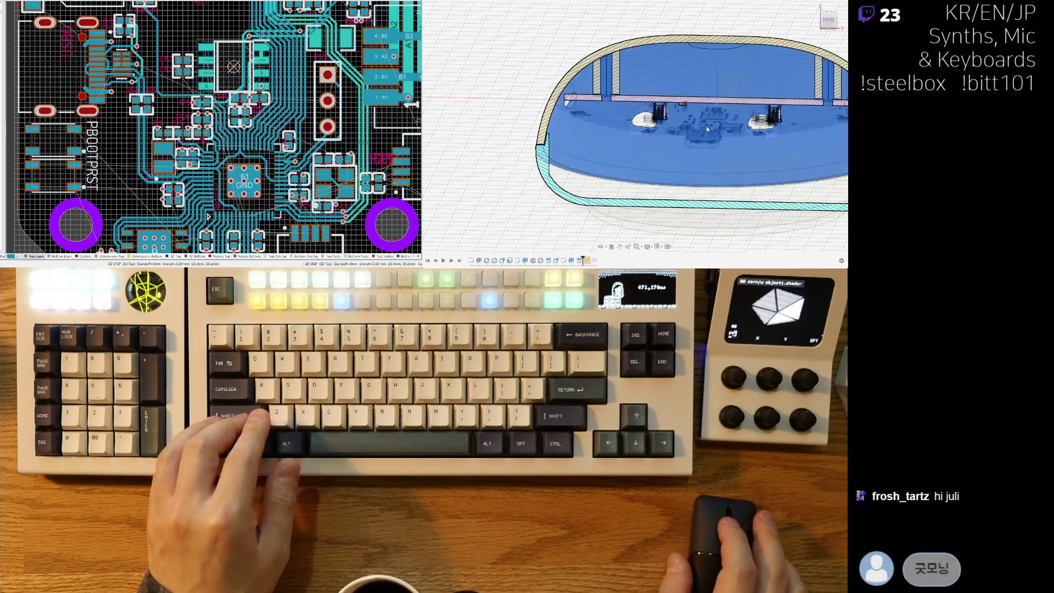
{"action": "scroll", "coordinate": [664, 165], "scroll_direction": "down", "scroll_amount": 3}
{"action": "scroll", "coordinate": [542, 142], "scroll_direction": "up", "scroll_amount": 3}
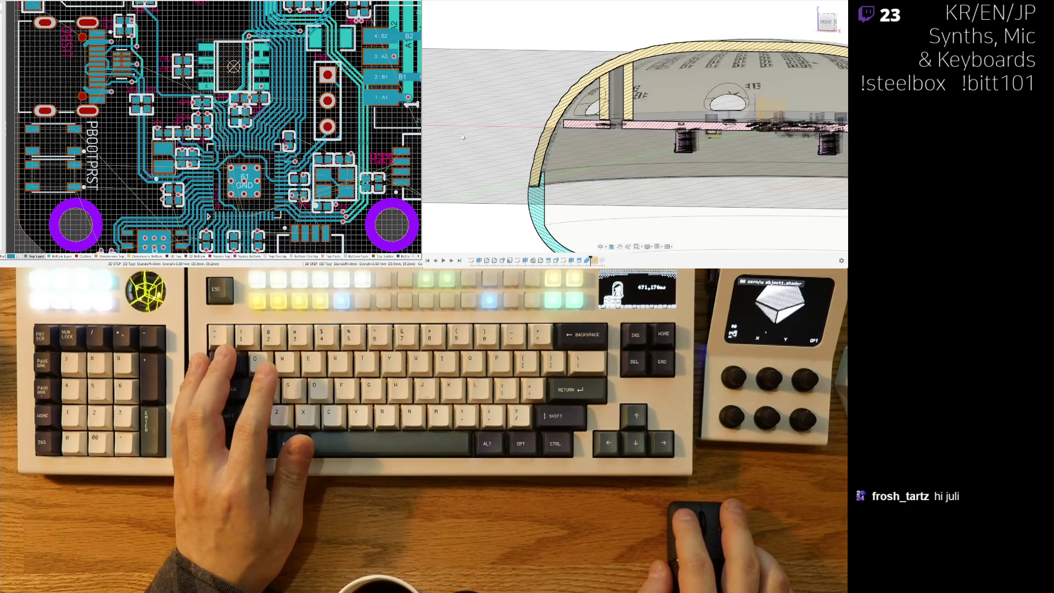
Toggle visibility of the inner ribs, embossed text and outer shell to compare views.
{"action": "key", "text": "v"}
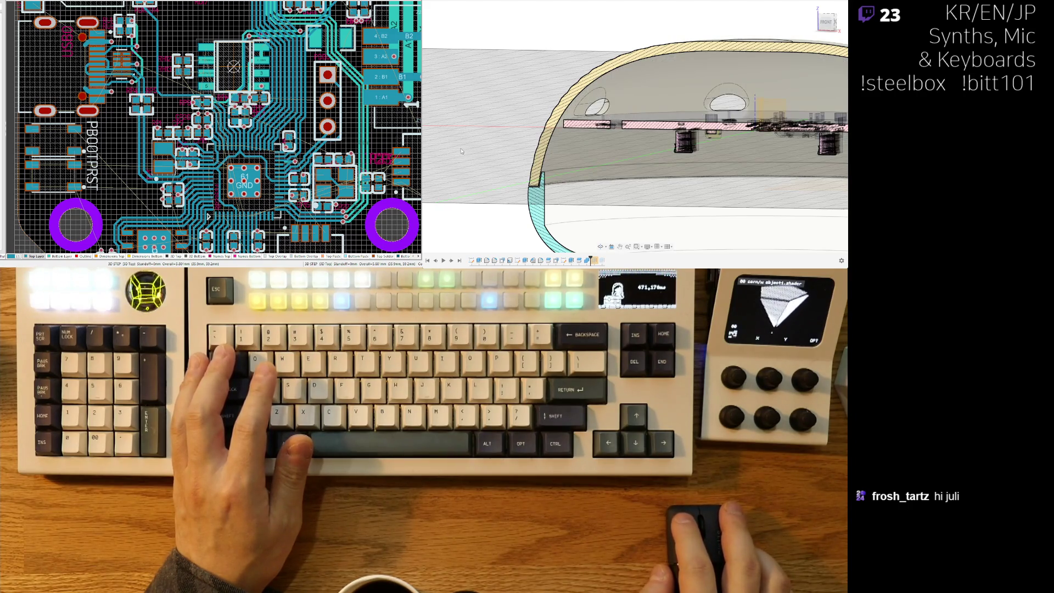
{"action": "key", "text": "v"}
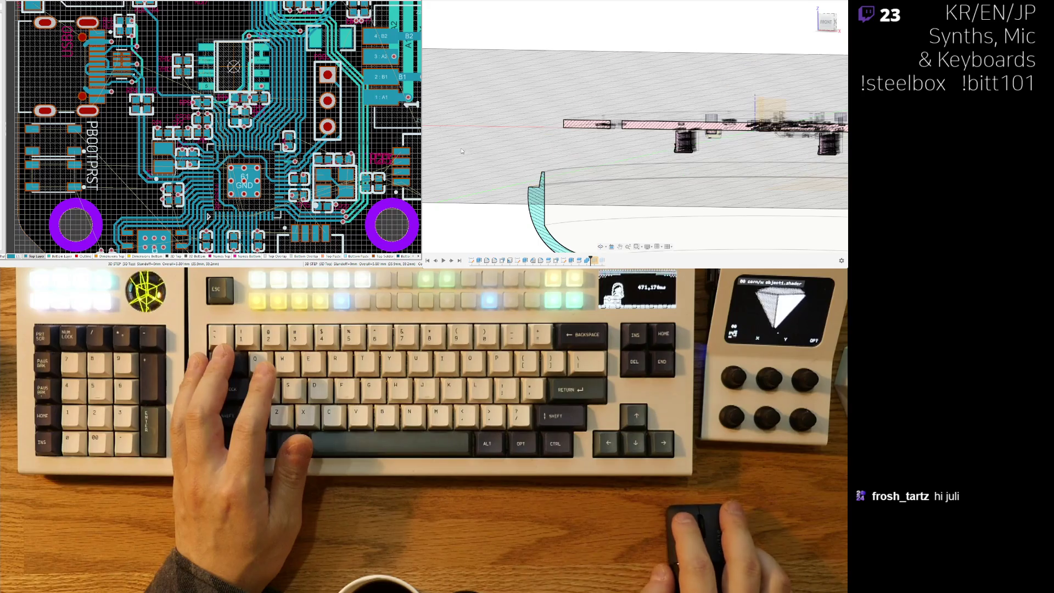
{"action": "key", "text": "v"}
{"action": "key", "text": "v"}
{"action": "key", "text": "v"}
{"action": "scroll", "coordinate": [574, 156], "scroll_direction": "down", "scroll_amount": 5}
{"action": "middle_click_drag", "start_coordinate": [575, 156], "coordinate": [462, 148], "text": "shift"}
{"action": "key", "text": "v"}
{"action": "key", "text": "v"}
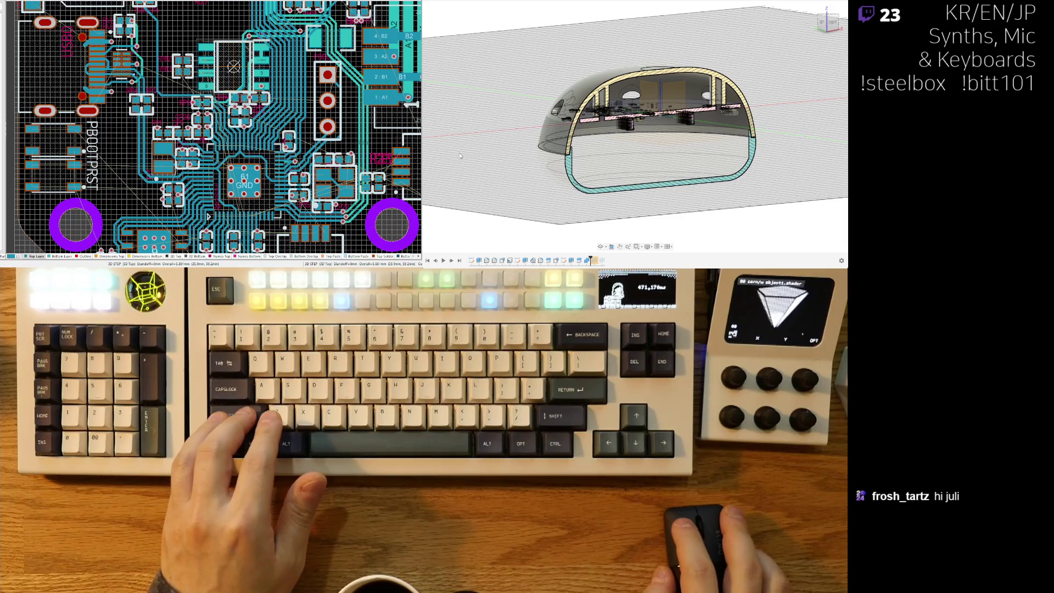
{"action": "key", "text": "v"}
{"action": "key", "text": "v"}
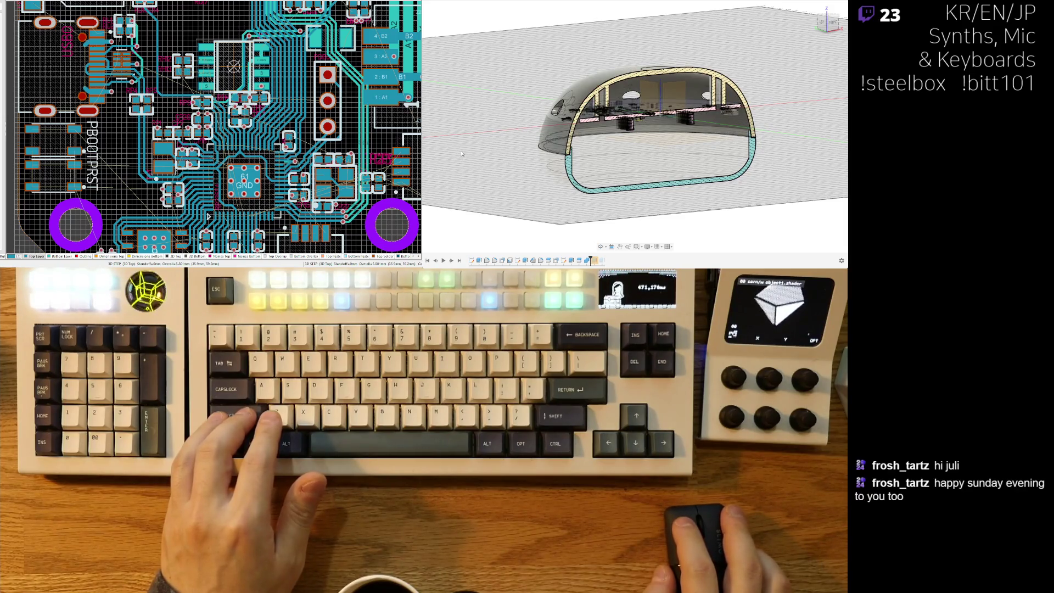
{"action": "key", "text": "v"}
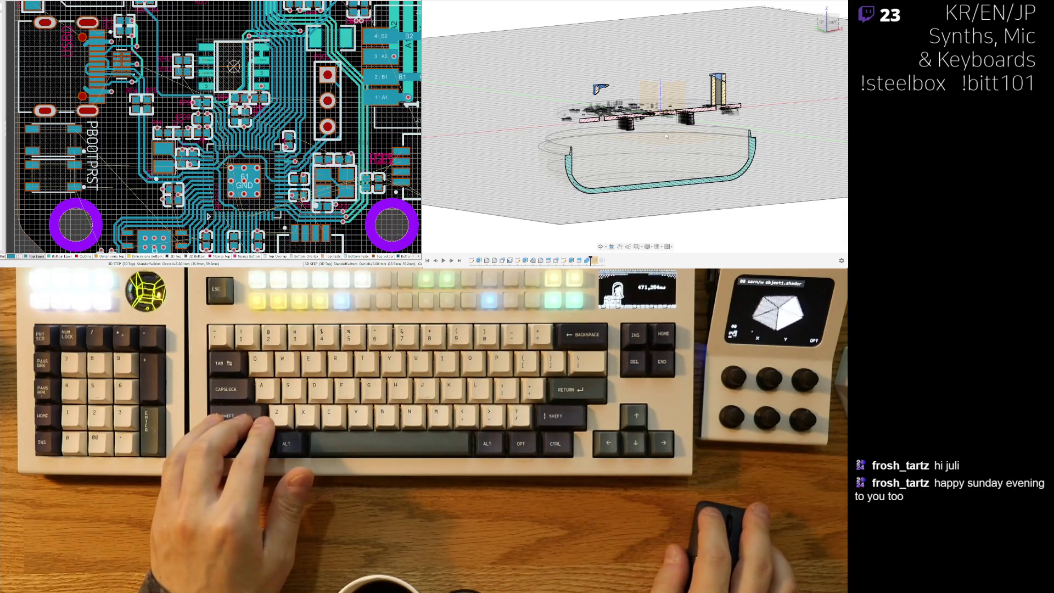
Roll the design history back and forward to compare with and without the dome shell.
{"action": "left_click_drag", "start_coordinate": [590, 260], "coordinate": [575, 260]}
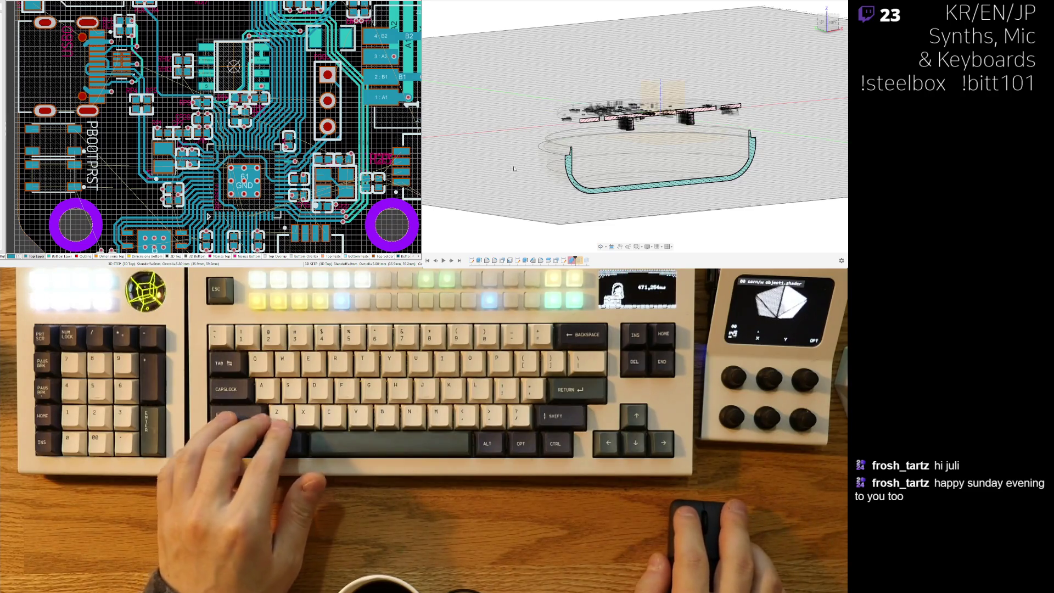
{"action": "key", "text": "ctrl+z"}
{"action": "key", "text": "ctrl+z"}
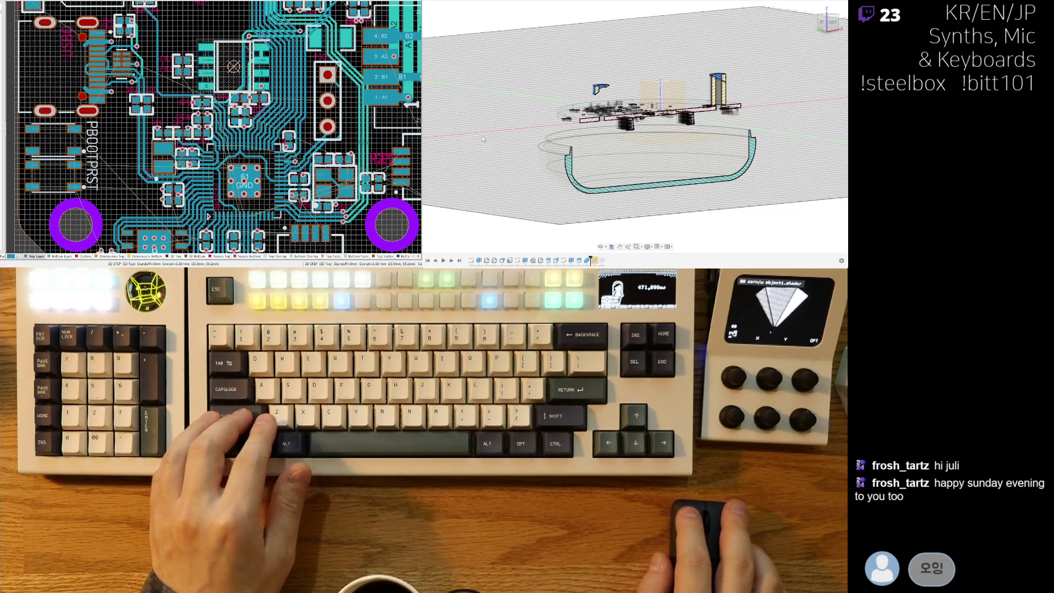
{"action": "key", "text": "ctrl+shift+z"}
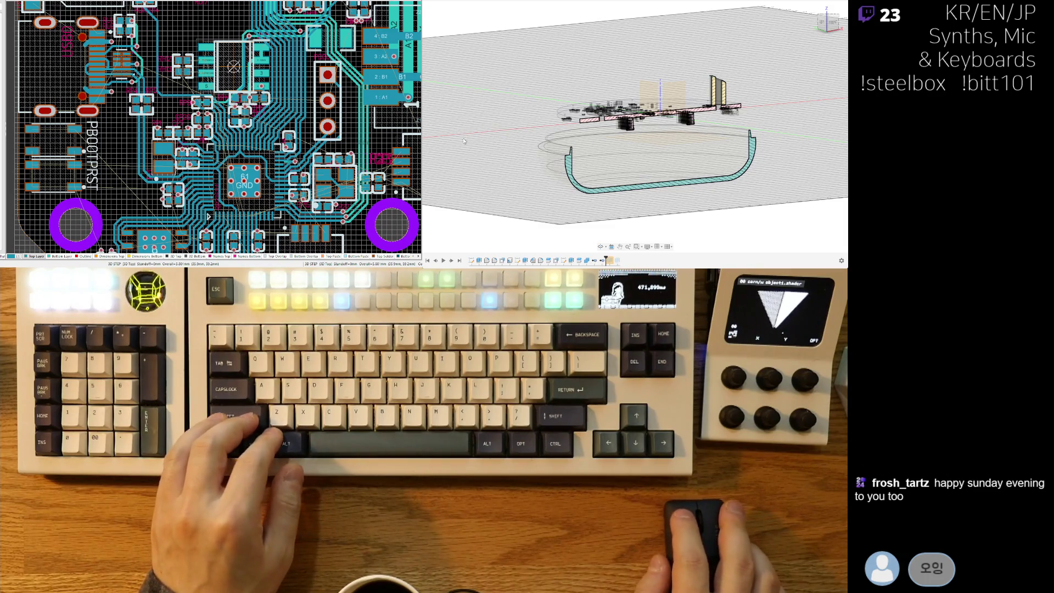
{"action": "key", "text": "ctrl+shift+z"}
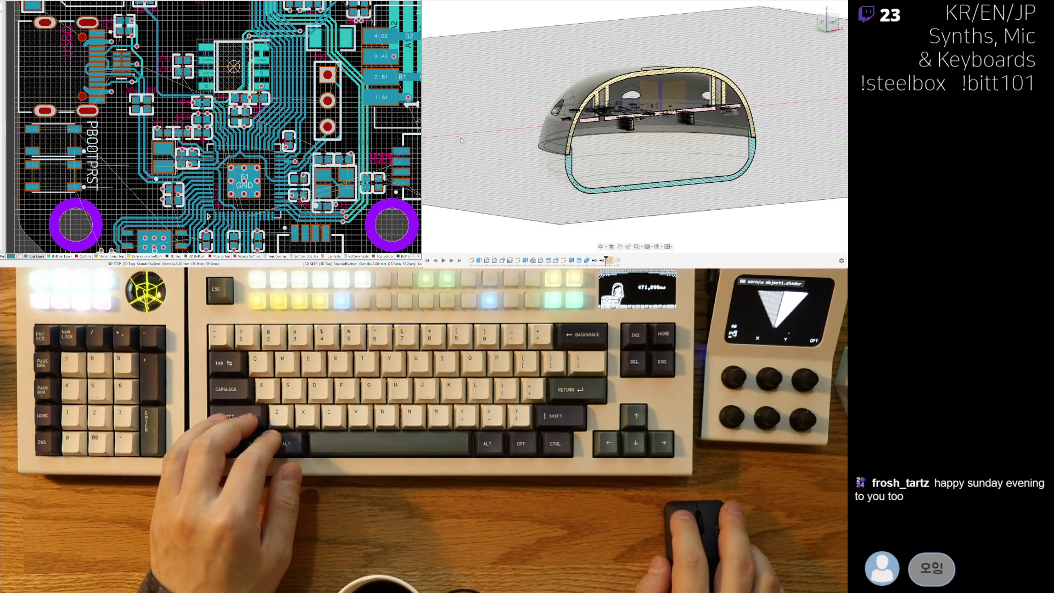
{"action": "key", "text": "ctrl+z"}
{"action": "key", "text": "ctrl+shift+z"}
{"action": "key", "text": "ctrl+z"}
{"action": "key", "text": "ctrl+shift+z"}
{"action": "key", "text": "ctrl+z"}
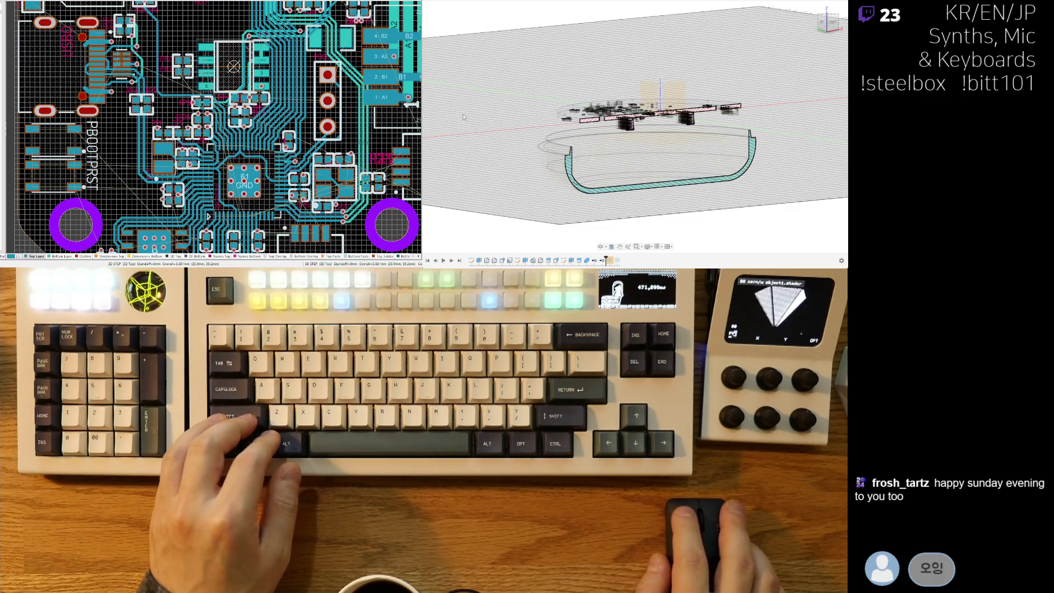
{"action": "key", "text": "ctrl+shift+z"}
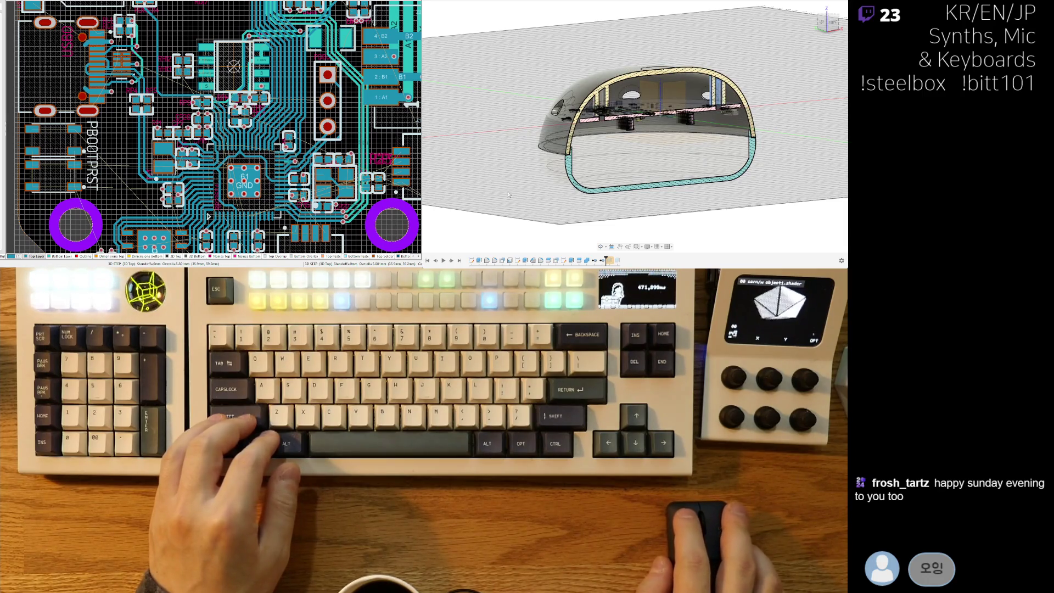
{"action": "key", "text": "ctrl+shift+z"}
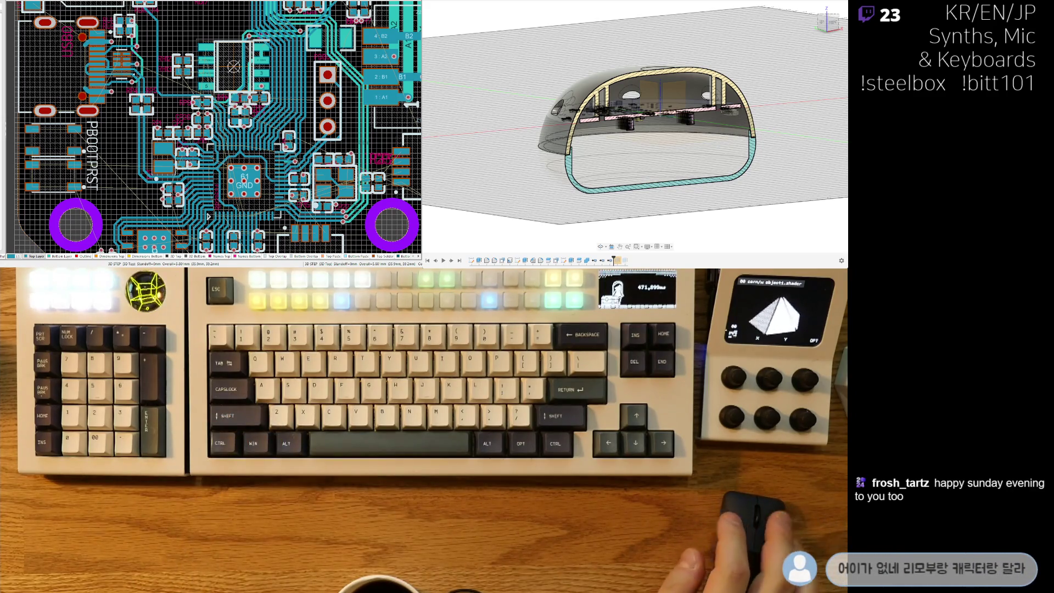
{"action": "key", "text": "ctrl+shift+z"}
{"action": "key", "text": "ctrl+shift+z"}
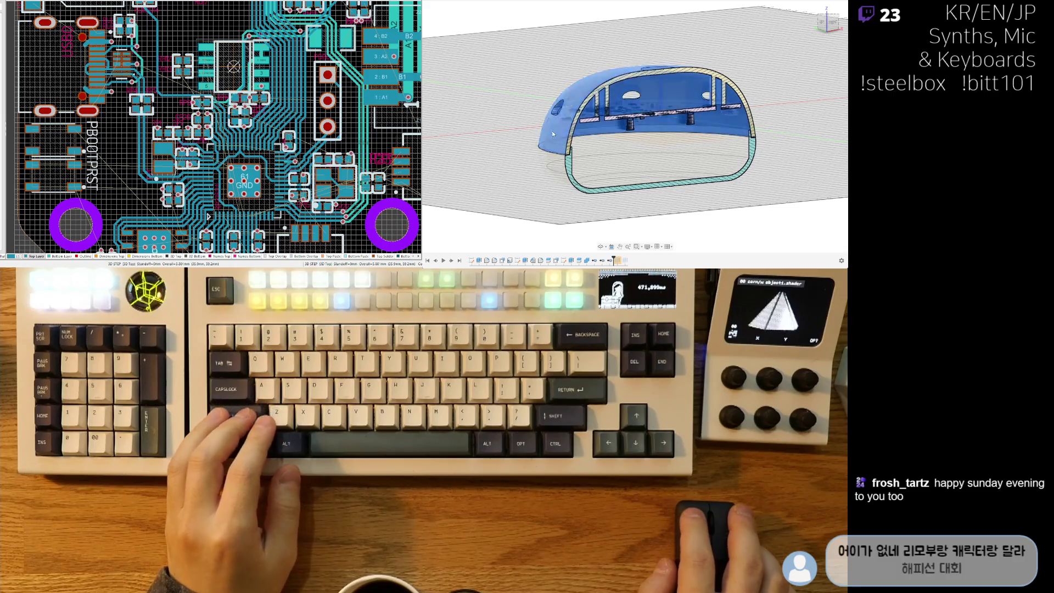
Orbit around the half-sectioned dome to near-front and isometric angles, selecting then deselecting the dome body.
{"action": "mouse_move", "coordinate": [488, 136]}
{"action": "middle_mouse_down", "text": "shift"}
{"action": "mouse_move", "coordinate": [658, 189]}
{"action": "mouse_move", "coordinate": [619, 209]}
{"action": "mouse_move", "coordinate": [635, 228]}
{"action": "mouse_move", "coordinate": [590, 149]}
{"action": "middle_mouse_up", "text": "shift"}
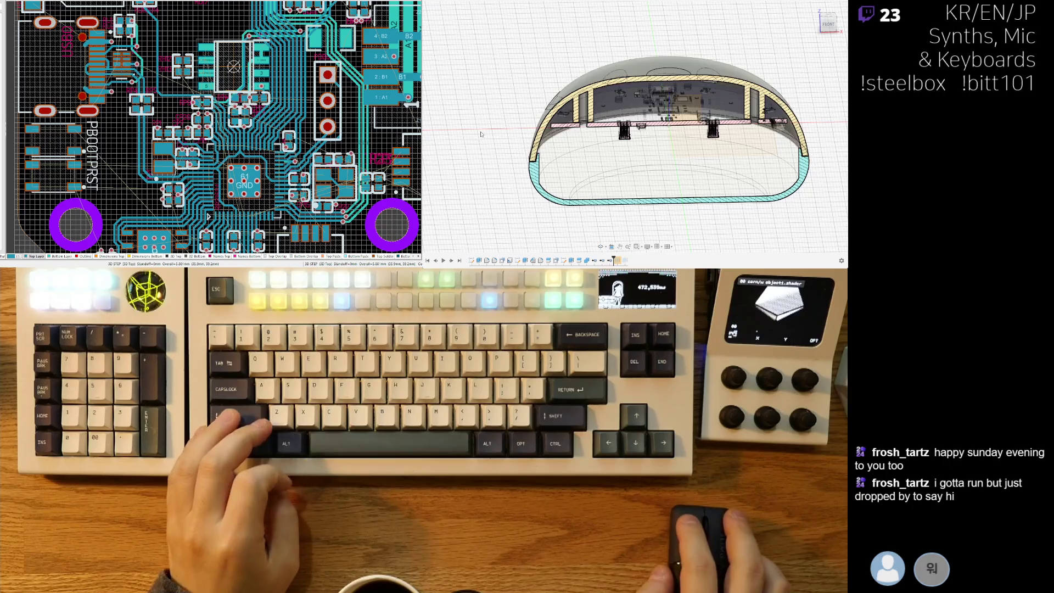
{"action": "left_click", "coordinate": [590, 148]}
{"action": "mouse_move", "coordinate": [479, 145]}
{"action": "middle_mouse_down", "text": "shift"}
{"action": "mouse_move", "coordinate": [631, 219]}
{"action": "mouse_move", "coordinate": [643, 199]}
{"action": "middle_mouse_up", "text": "shift"}
{"action": "left_click", "coordinate": [631, 219]}
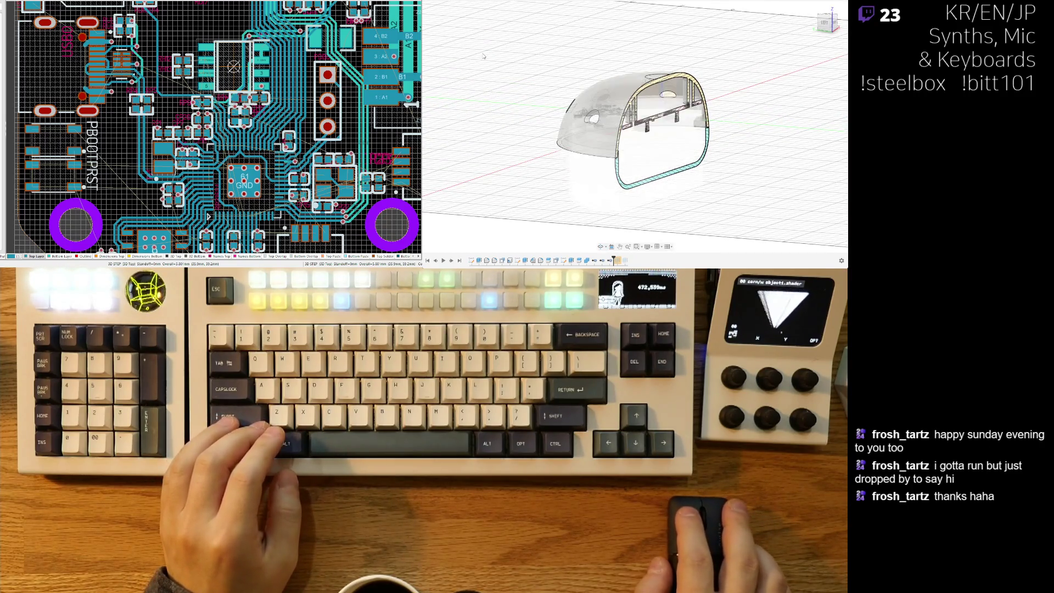
{"action": "middle_click_drag", "start_coordinate": [772, 139], "coordinate": [730, 174], "text": "shift"}
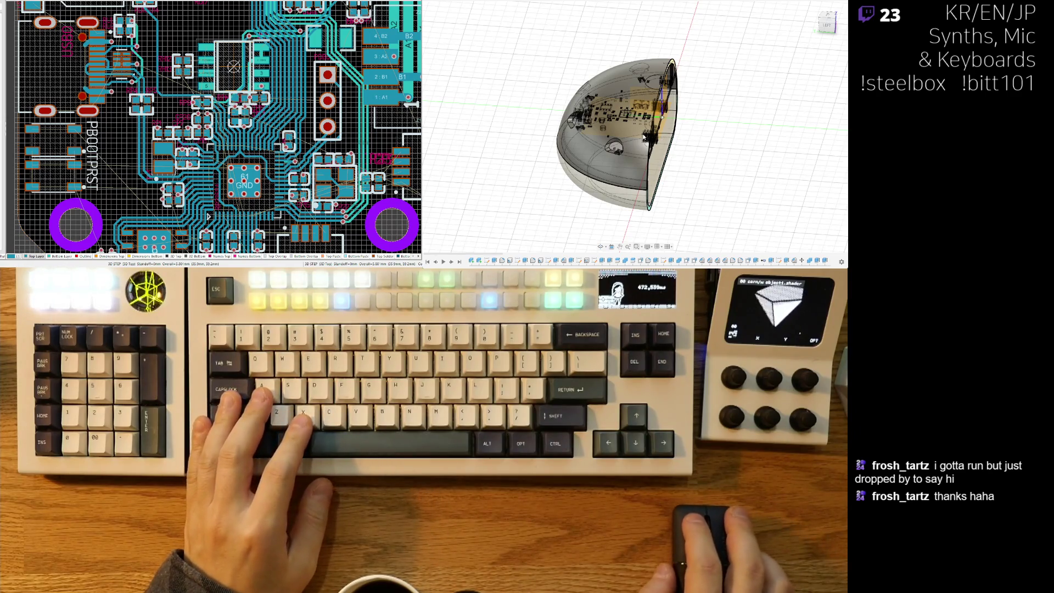
Orbit and zoom the dome enclosure until the ViewCube shows FRONT.
{"action": "left_click", "coordinate": [632, 160]}
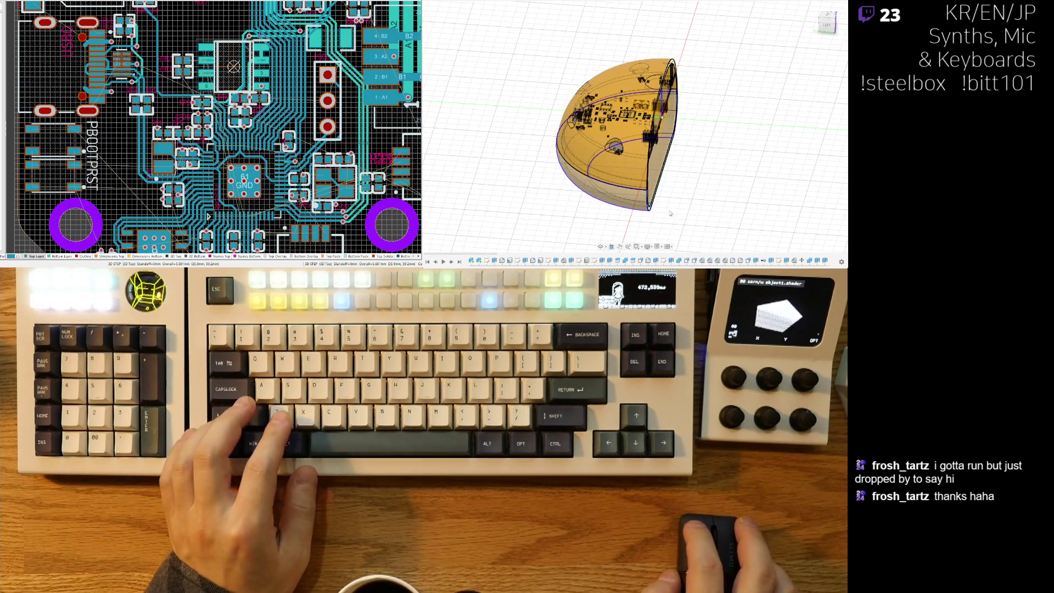
{"action": "middle_click_drag", "start_coordinate": [677, 209], "coordinate": [601, 159], "text": "shift"}
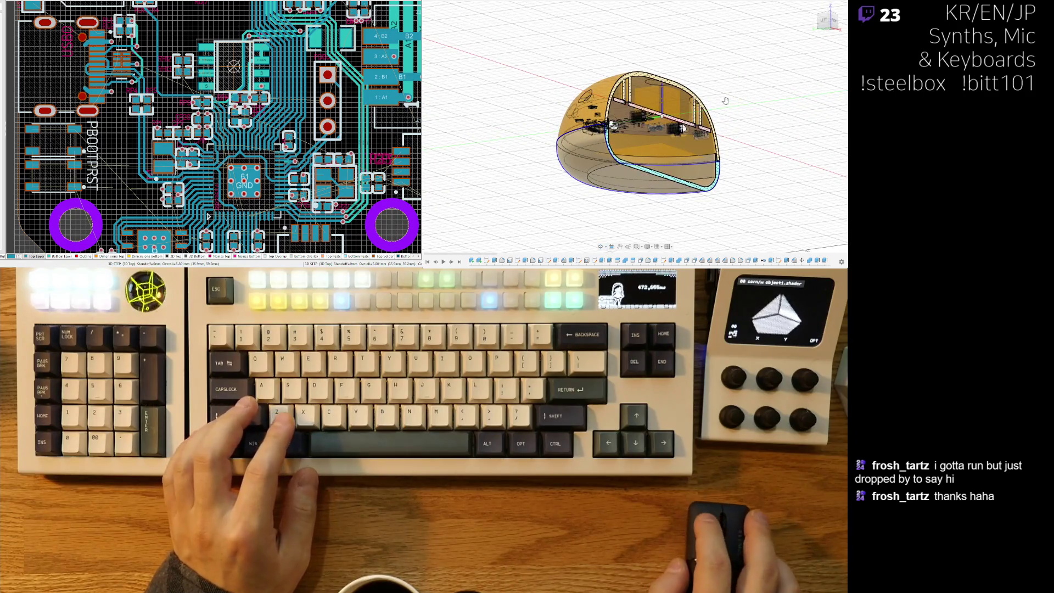
{"action": "scroll", "coordinate": [602, 158], "scroll_direction": "down", "scroll_amount": 3}
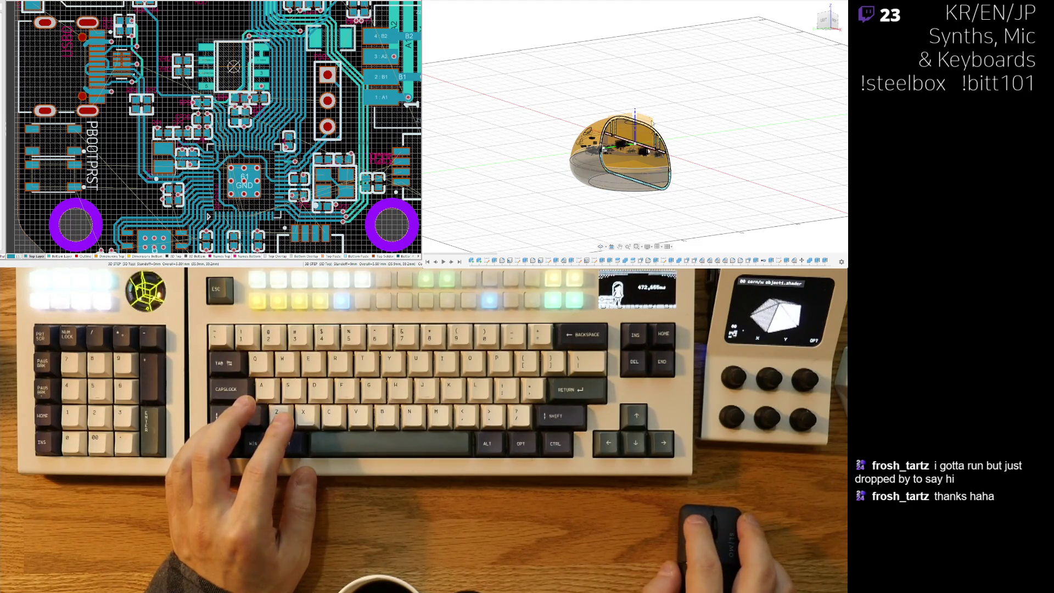
{"action": "scroll", "coordinate": [679, 127], "scroll_direction": "up", "scroll_amount": 3}
{"action": "mouse_move", "coordinate": [679, 126]}
{"action": "middle_mouse_down", "text": "shift"}
{"action": "mouse_move", "coordinate": [653, 185]}
{"action": "mouse_move", "coordinate": [771, 113]}
{"action": "middle_mouse_up", "text": "shift"}
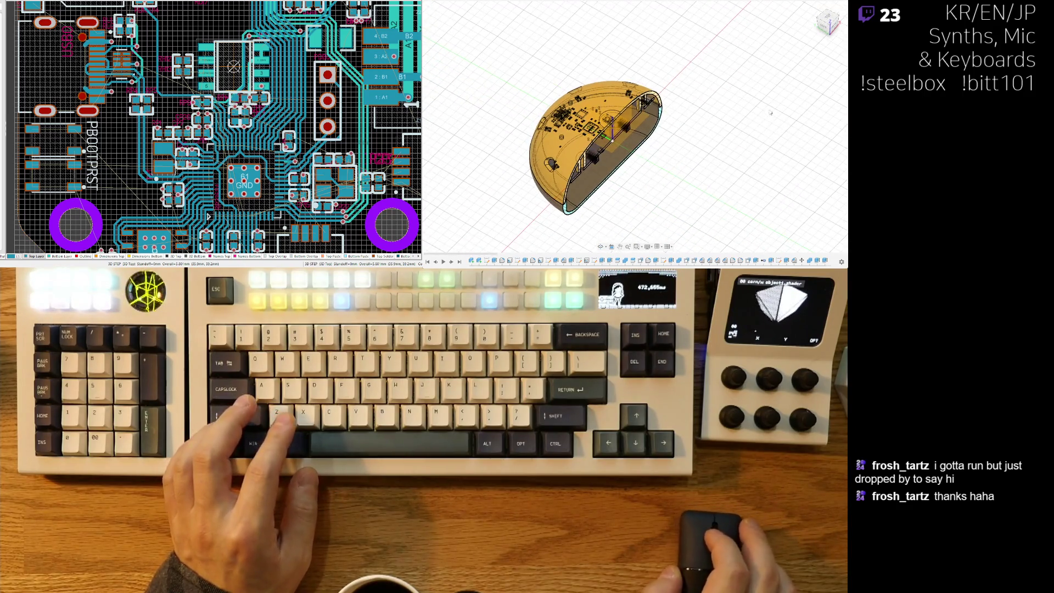
{"action": "middle_click_drag", "start_coordinate": [664, 215], "coordinate": [568, 211], "text": "shift"}
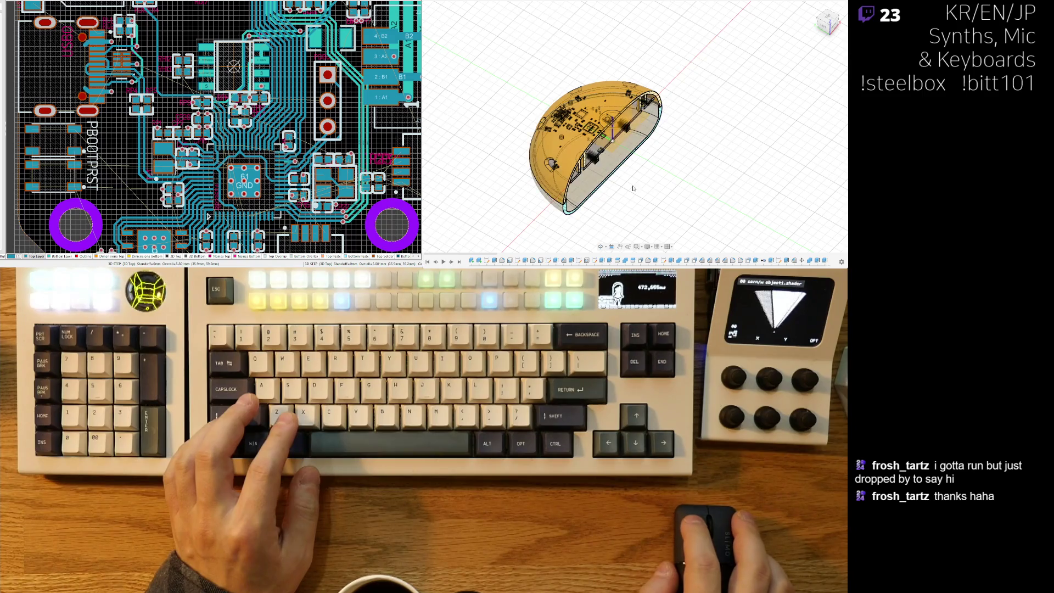
{"action": "mouse_move", "coordinate": [633, 224]}
{"action": "middle_mouse_down", "text": "shift"}
{"action": "mouse_move", "coordinate": [607, 191]}
{"action": "mouse_move", "coordinate": [623, 220]}
{"action": "middle_mouse_up", "text": "shift"}
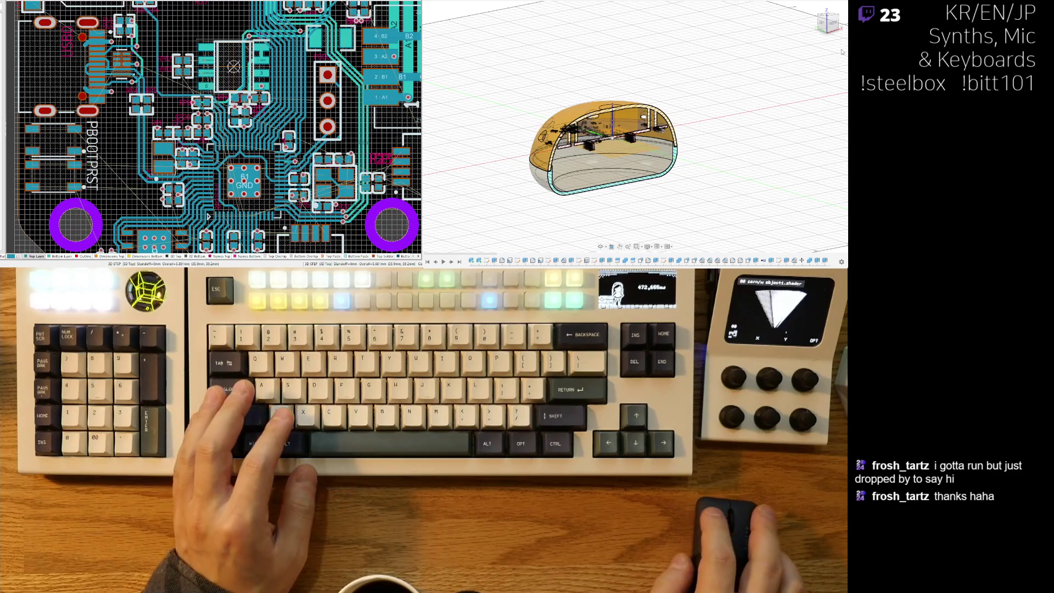
{"action": "mouse_move", "coordinate": [658, 198]}
{"action": "middle_mouse_down", "text": "shift"}
{"action": "mouse_move", "coordinate": [654, 170]}
{"action": "mouse_move", "coordinate": [583, 153]}
{"action": "middle_mouse_up", "text": "shift"}
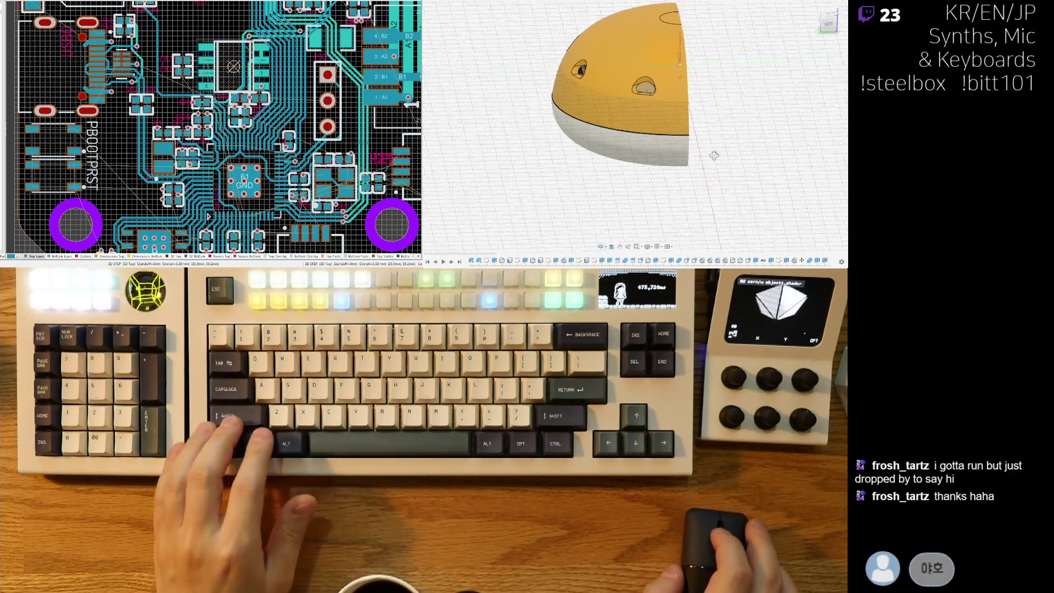
Restore the section cut with Ctrl+Z, tilt and shift the view, and open the Data Panel.
{"action": "key", "text": "ctrl+z"}
{"action": "mouse_move", "coordinate": [693, 145]}
{"action": "middle_mouse_down", "text": "shift"}
{"action": "mouse_move", "coordinate": [657, 133]}
{"action": "mouse_move", "coordinate": [670, 156]}
{"action": "middle_mouse_up", "text": "shift"}
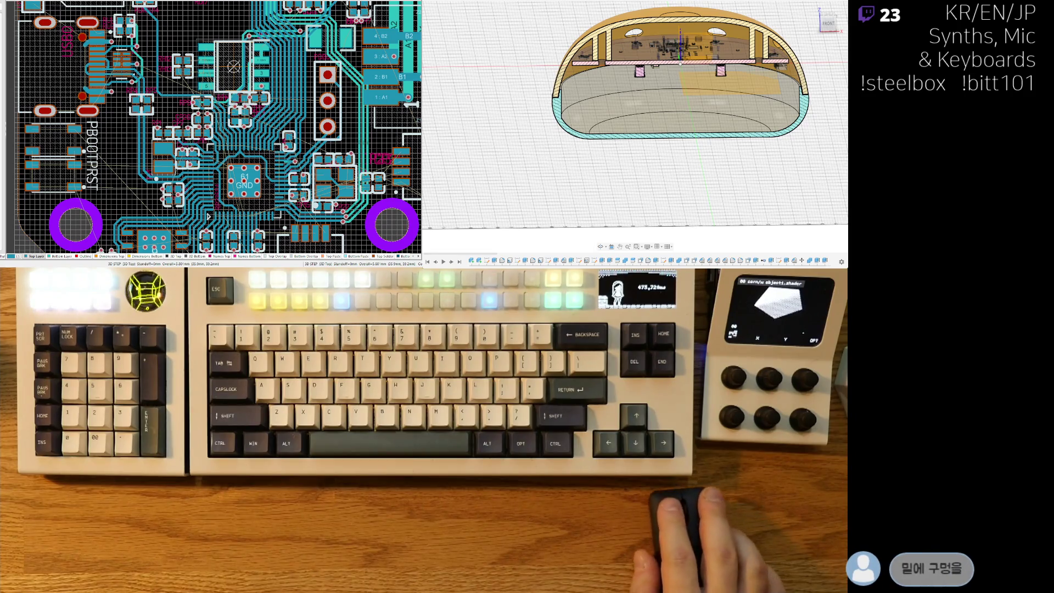
{"action": "middle_click_drag", "start_coordinate": [680, 158], "coordinate": [736, 164]}
{"action": "key", "text": "ctrl+alt+p"}
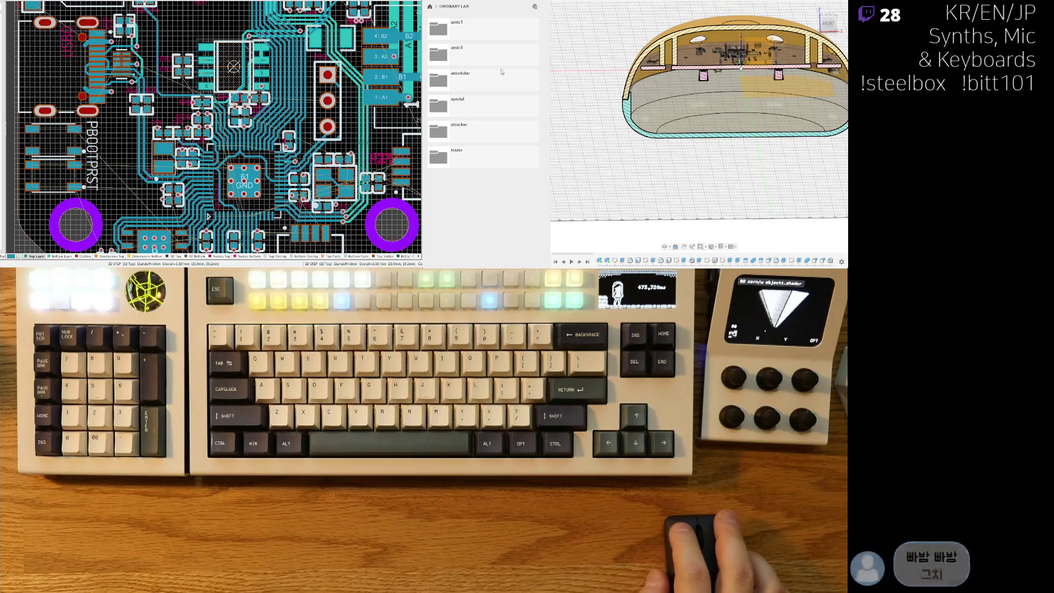
Navigate into amic8, then momo8_cm4_80, and open the Turn Table design.
{"action": "left_click", "coordinate": [484, 57]}
{"action": "left_click", "coordinate": [484, 58]}
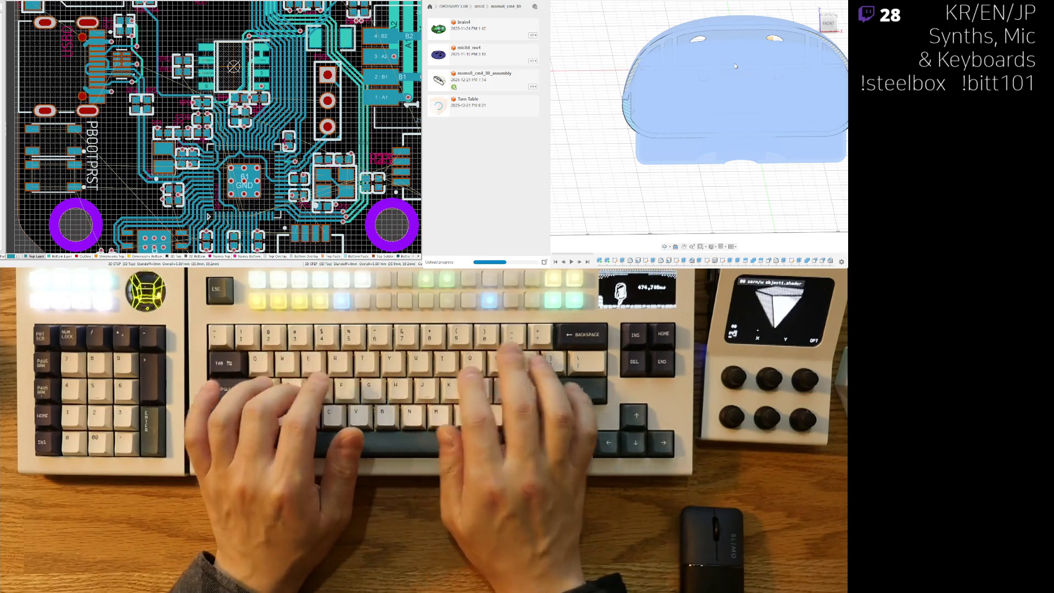
{"action": "double_click", "coordinate": [812, 127]}
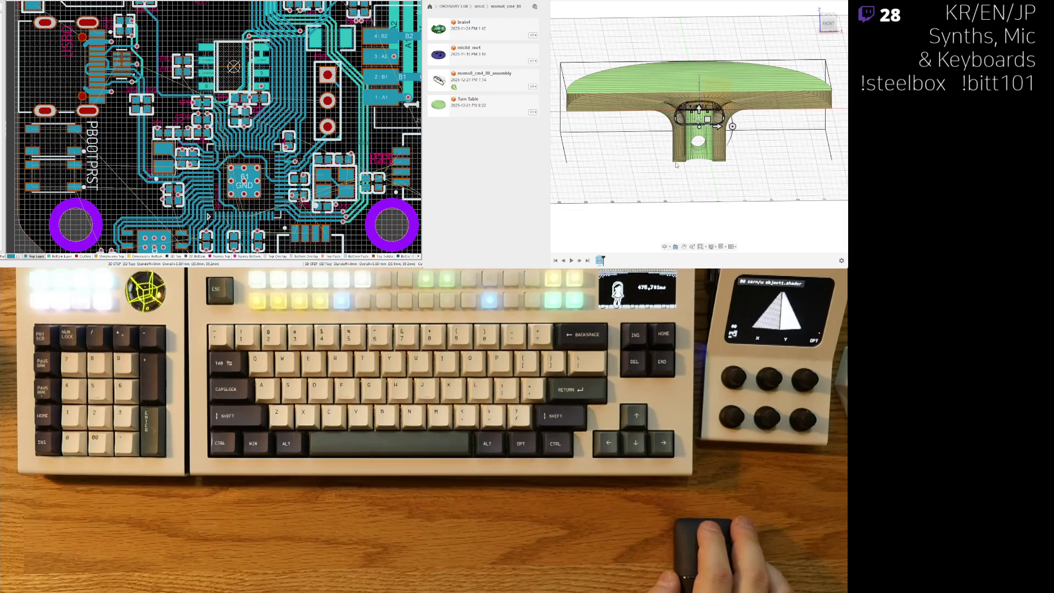
Zoom and orbit around the Turn Table stem, cancelling the accidental move, then open its options menu.
{"action": "scroll", "coordinate": [677, 166], "scroll_direction": "down", "scroll_amount": 3}
{"action": "scroll", "coordinate": [714, 163], "scroll_direction": "down", "scroll_amount": 3}
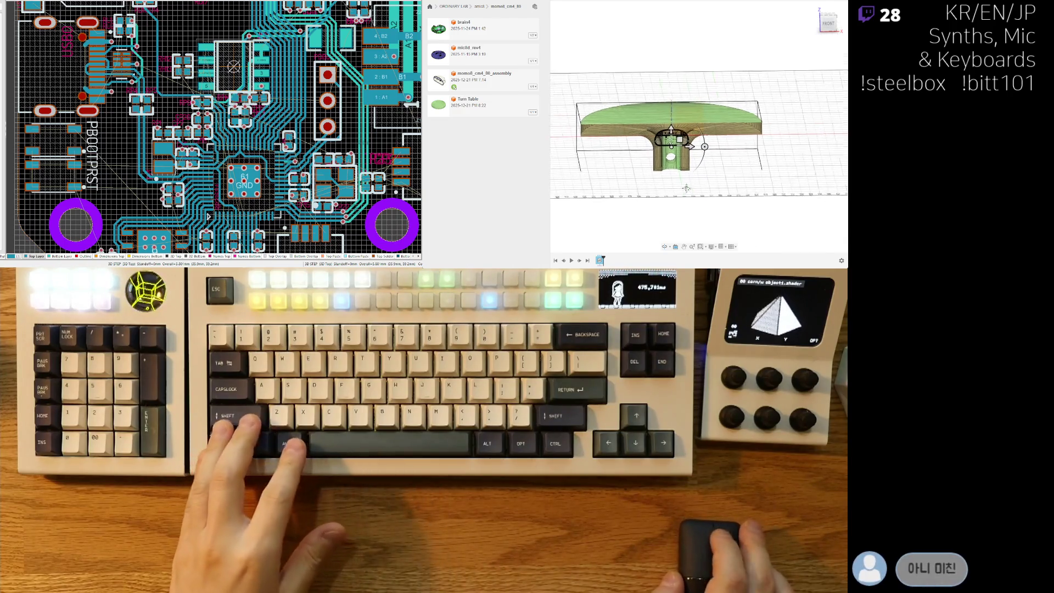
{"action": "scroll", "coordinate": [689, 190], "scroll_direction": "up", "scroll_amount": 3}
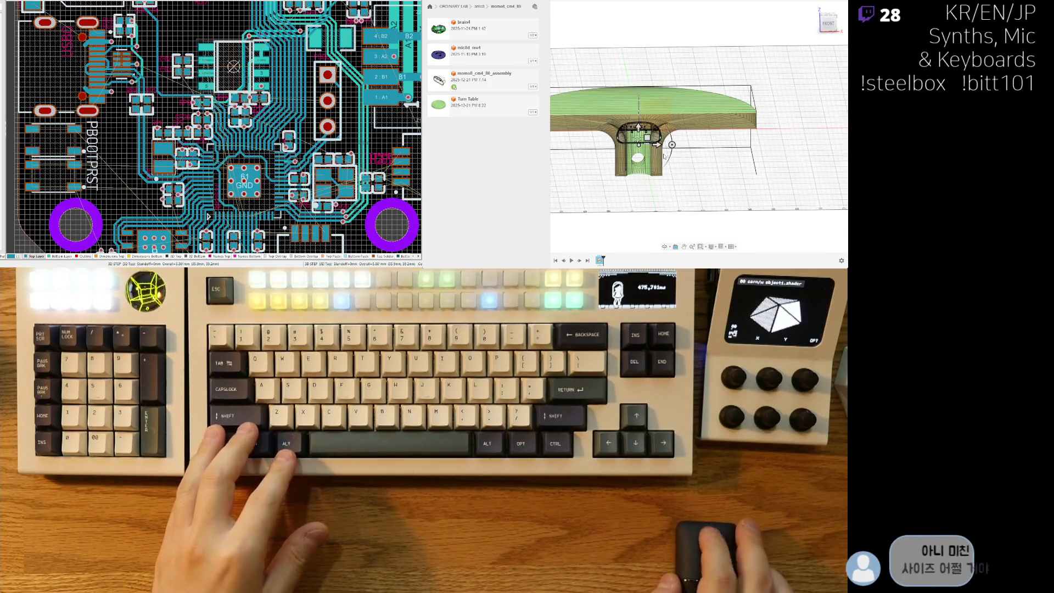
{"action": "left_click_drag", "start_coordinate": [658, 146], "coordinate": [639, 143]}
{"action": "key", "text": "m"}
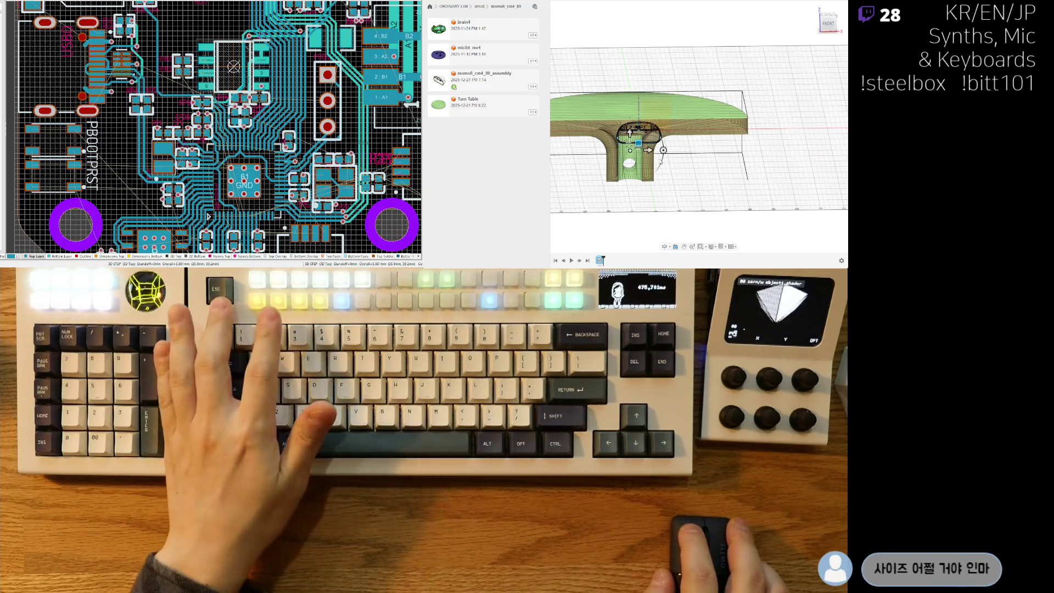
{"action": "key", "text": "Escape"}
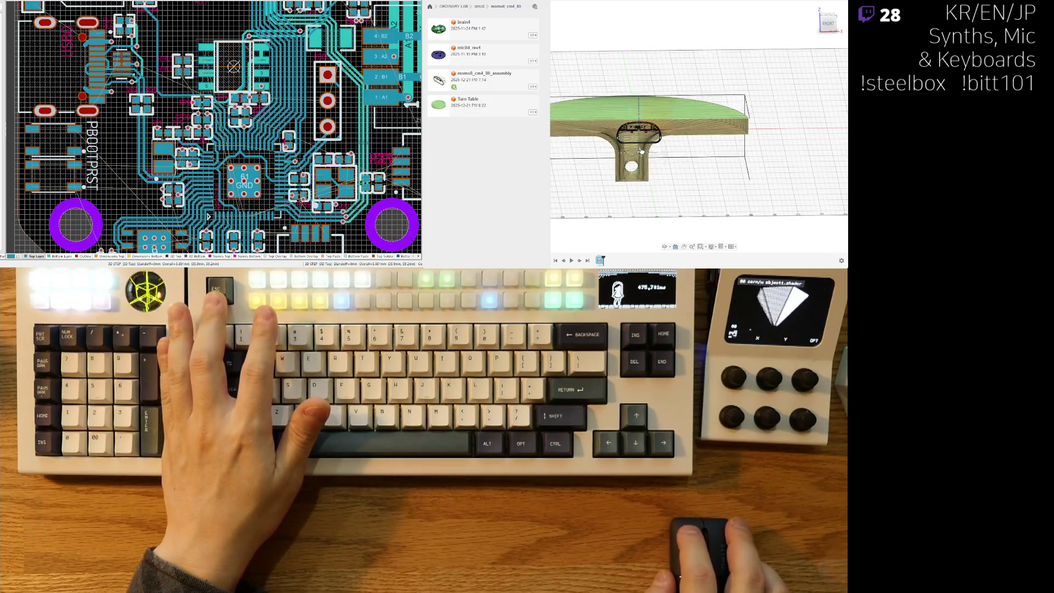
{"action": "middle_click_drag", "start_coordinate": [651, 128], "coordinate": [638, 130], "text": "shift"}
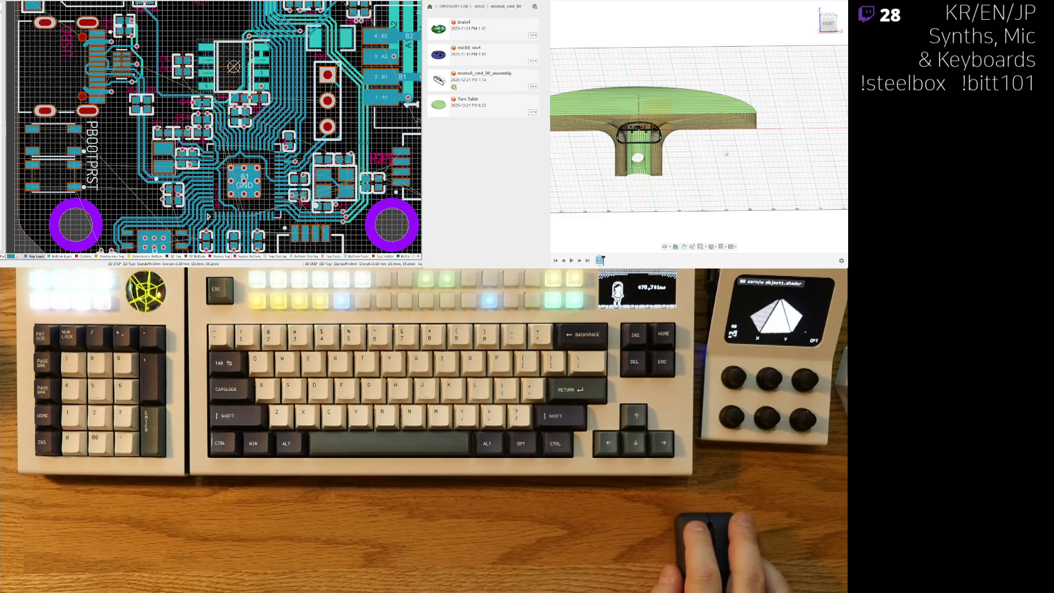
{"action": "key", "text": "ctrl+z"}
{"action": "right_click", "coordinate": [493, 111]}
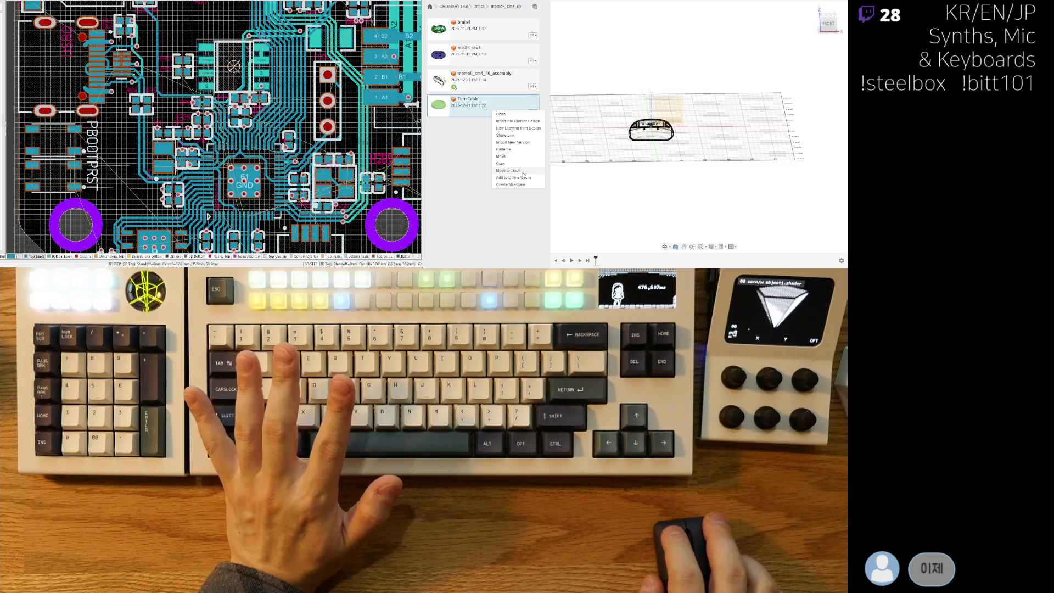
{"action": "left_click", "coordinate": [522, 174]}
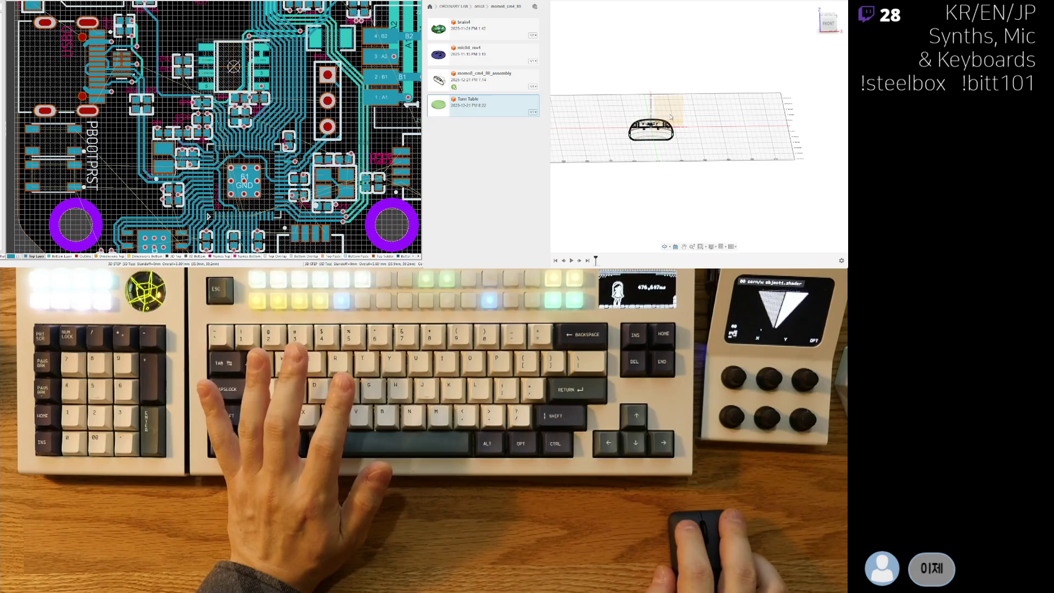
{"action": "scroll", "coordinate": [655, 169], "scroll_direction": "up", "scroll_amount": 5}
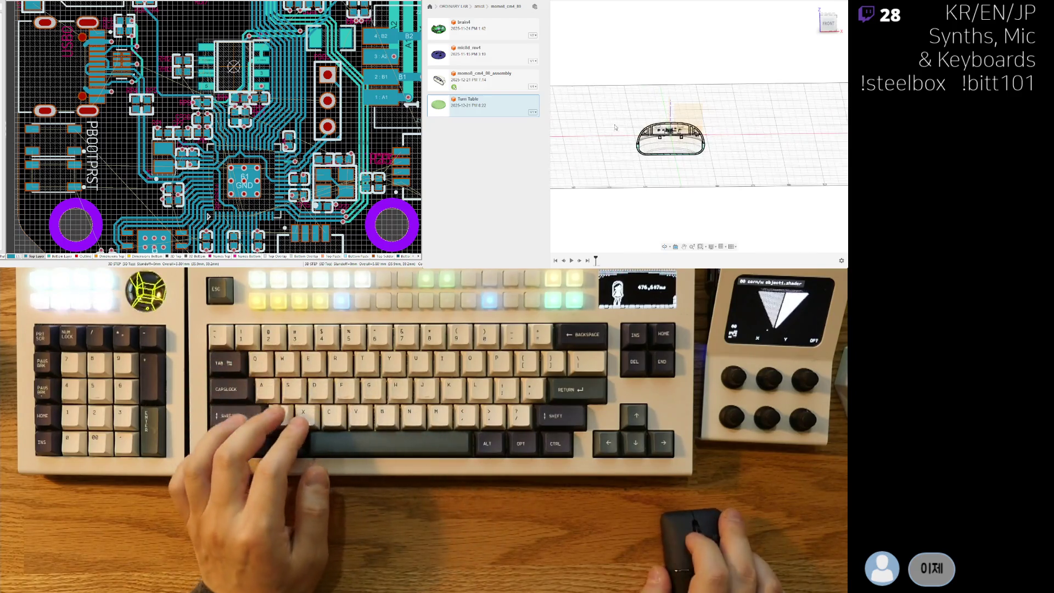
{"action": "scroll", "coordinate": [678, 158], "scroll_direction": "up", "scroll_amount": 3}
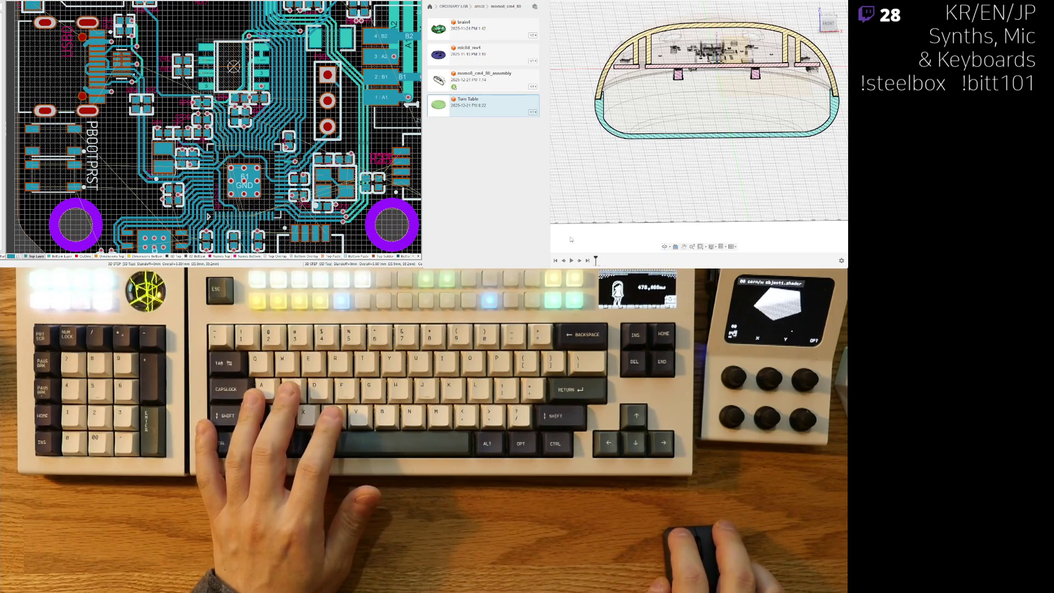
{"action": "right_click", "coordinate": [482, 113]}
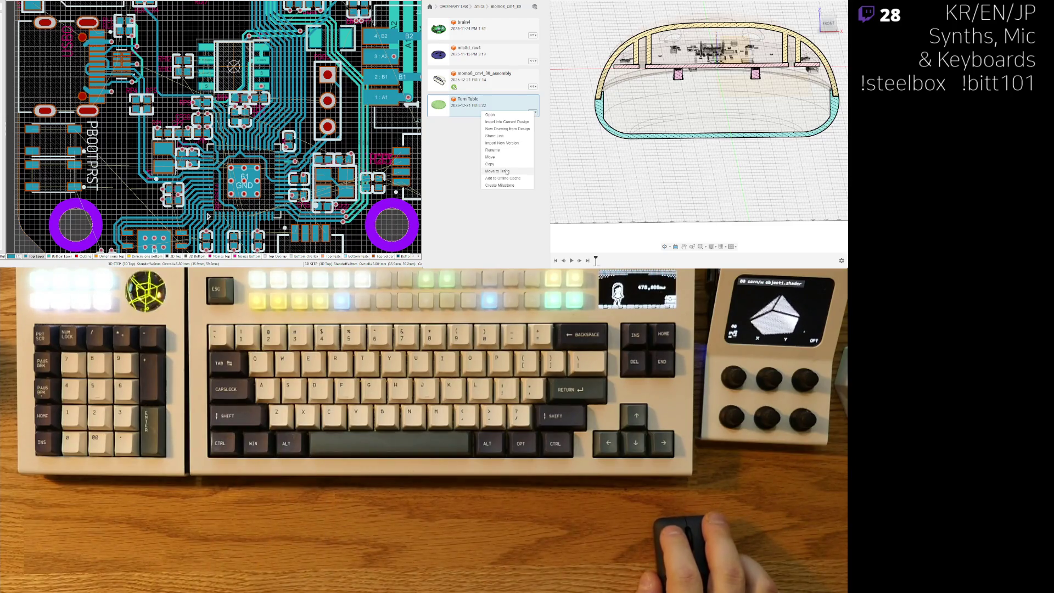
{"action": "scroll", "coordinate": [663, 173], "scroll_direction": "down", "scroll_amount": 5}
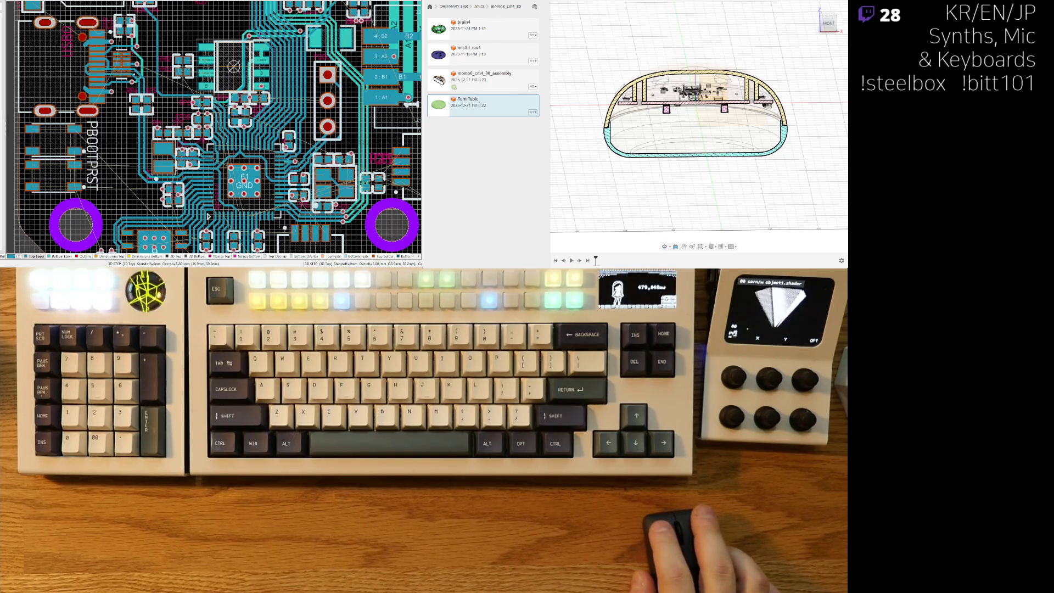
{"action": "left_click", "coordinate": [519, 107]}
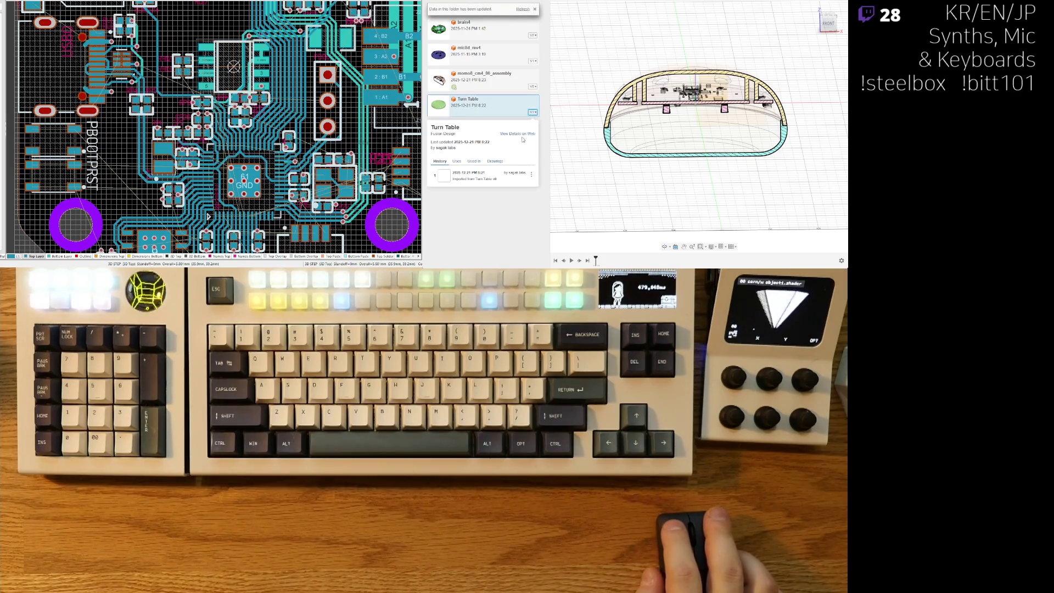
{"action": "left_click", "coordinate": [479, 162]}
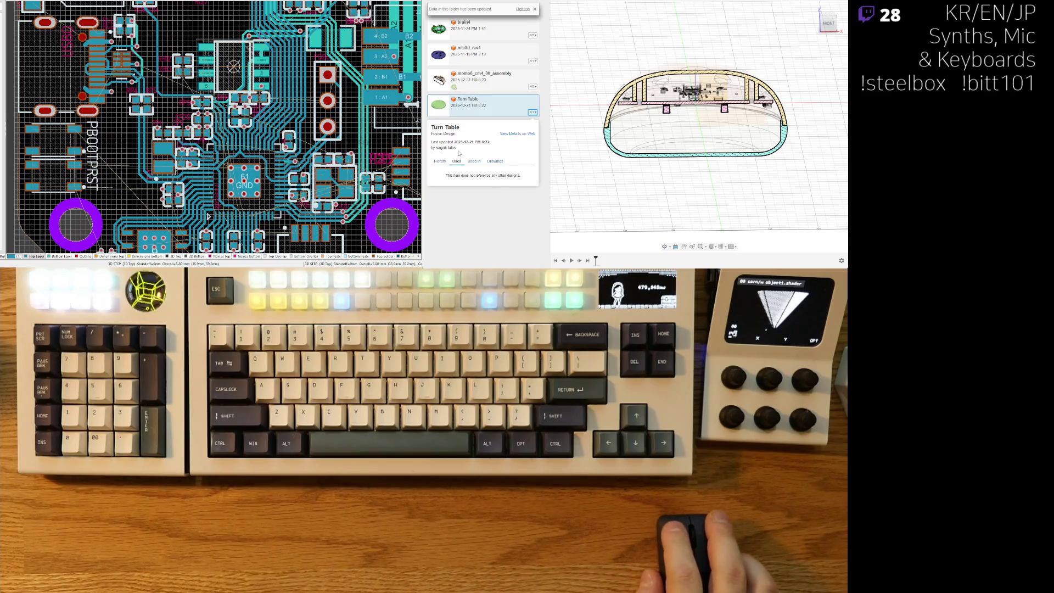
{"action": "left_click", "coordinate": [441, 162]}
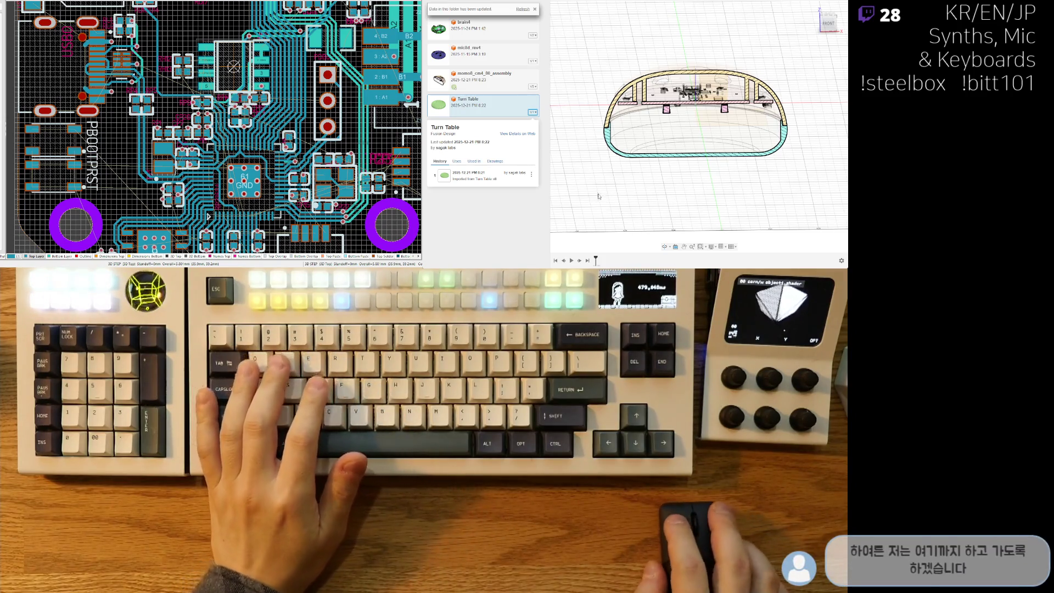
{"action": "left_click", "coordinate": [522, 9]}
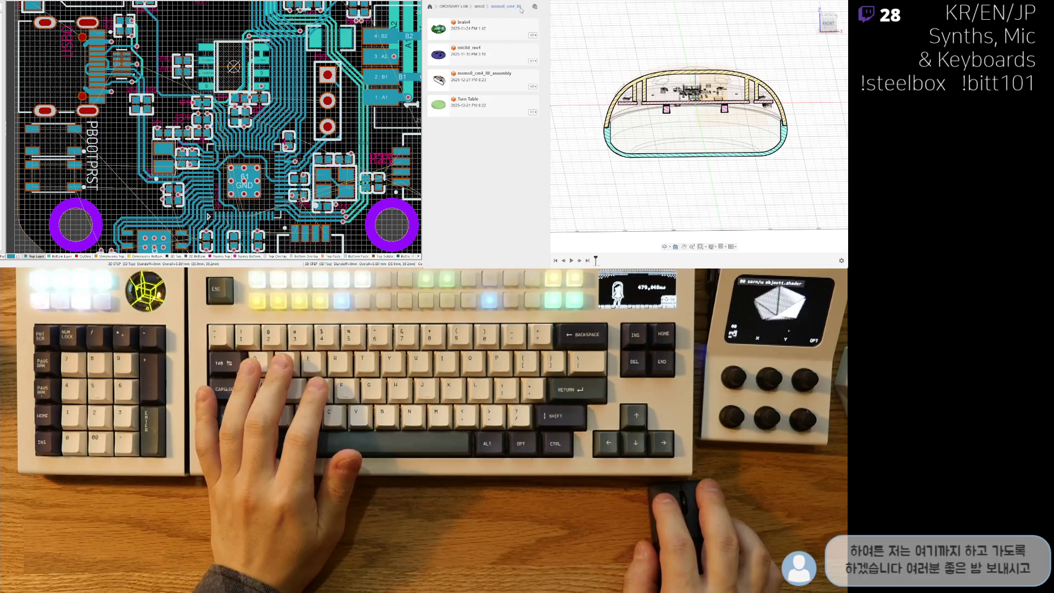
{"action": "right_click", "coordinate": [493, 102]}
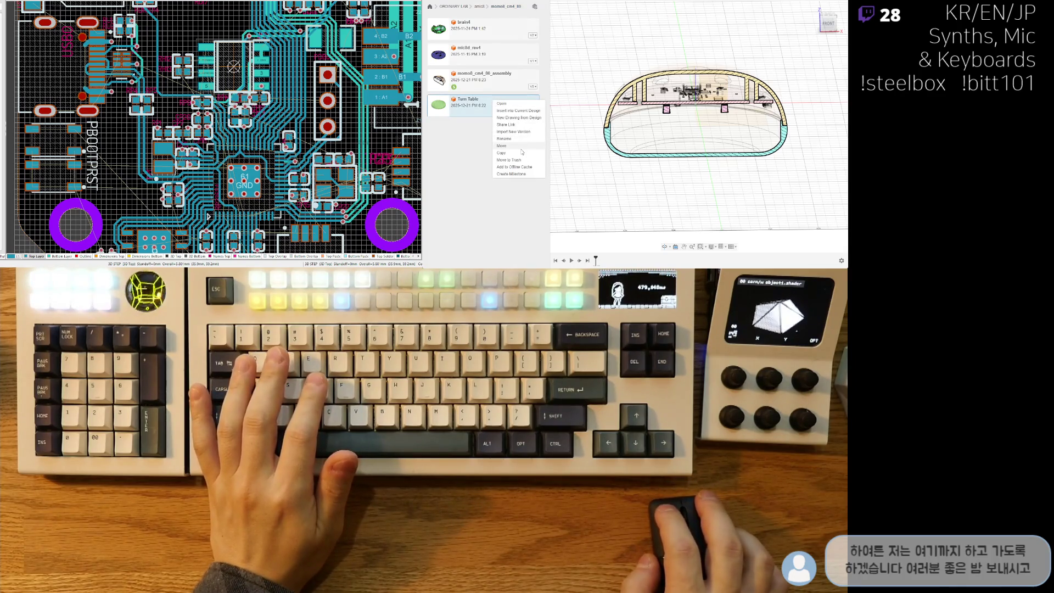
{"action": "left_click", "coordinate": [579, 141]}
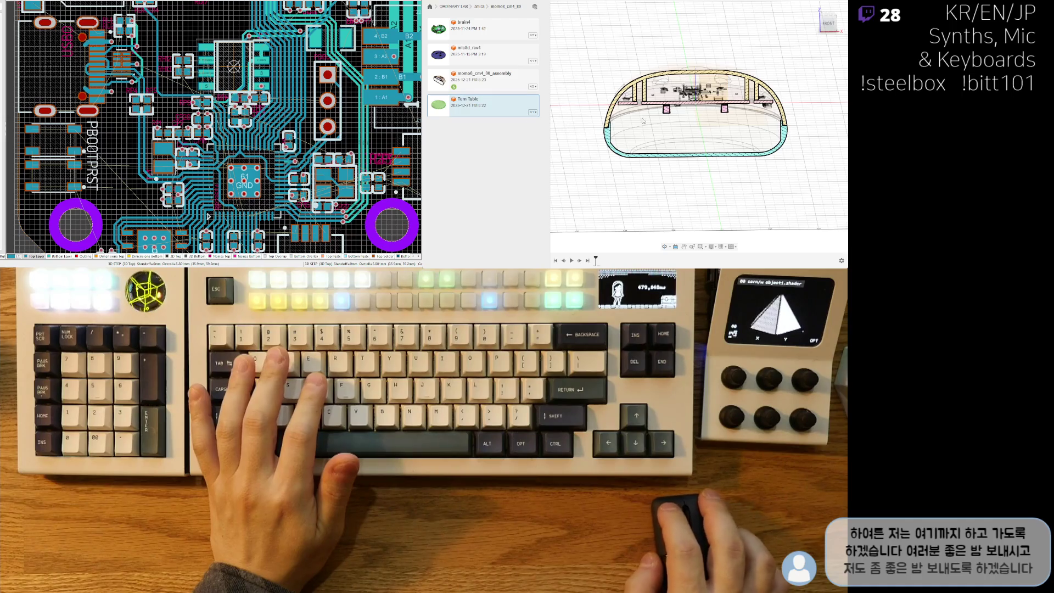
Zoom and tilt the section to show the standoff posts in 3D, then close the Data Panel.
{"action": "scroll", "coordinate": [670, 121], "scroll_direction": "up", "scroll_amount": 1}
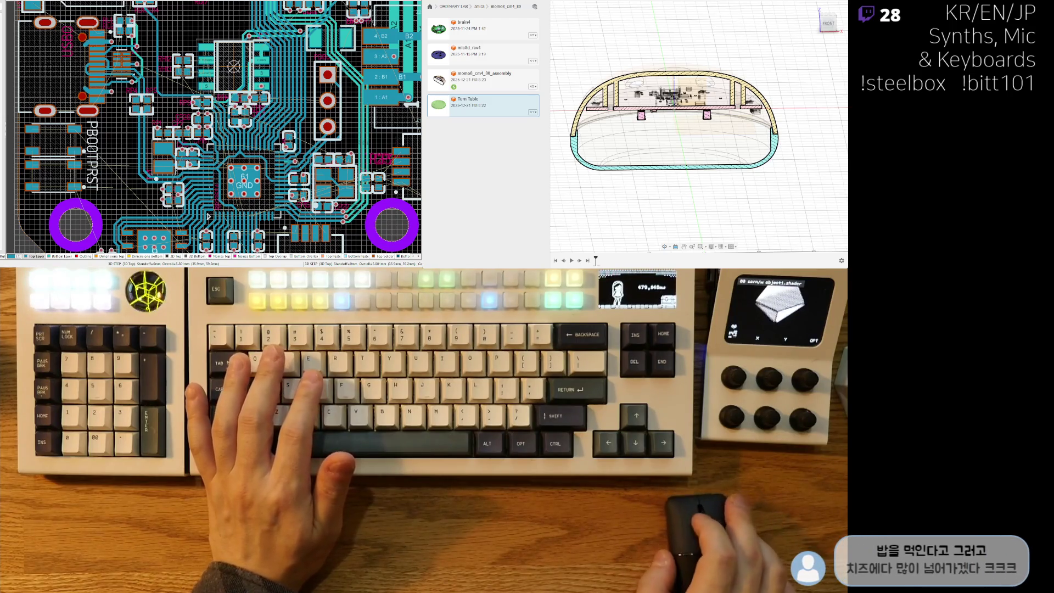
{"action": "scroll", "coordinate": [702, 186], "scroll_direction": "up", "scroll_amount": 5}
{"action": "scroll", "coordinate": [702, 186], "scroll_direction": "down", "scroll_amount": 3}
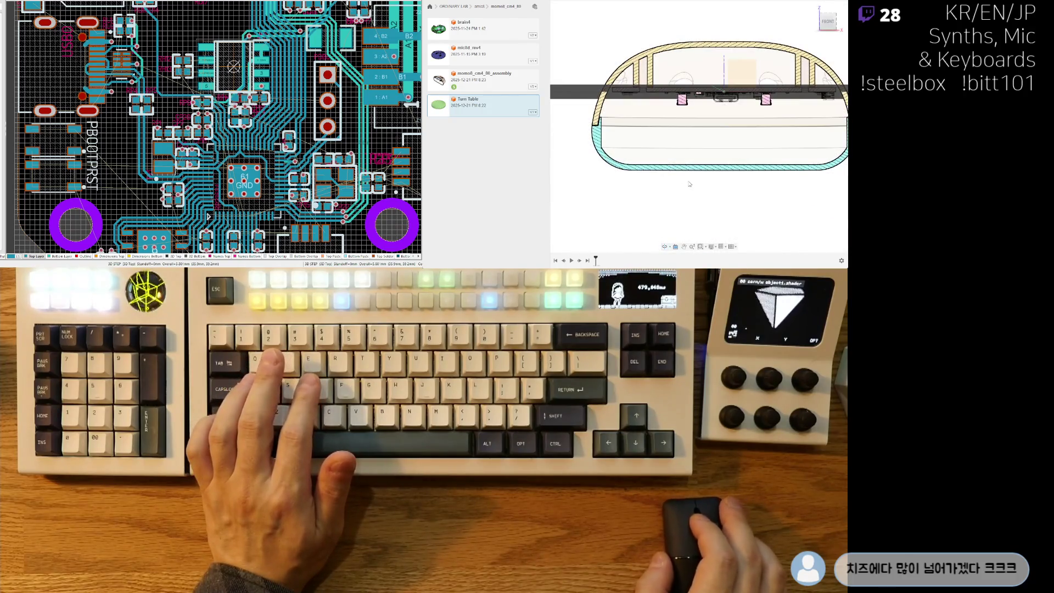
{"action": "middle_click_drag", "start_coordinate": [690, 184], "coordinate": [672, 196], "text": "shift"}
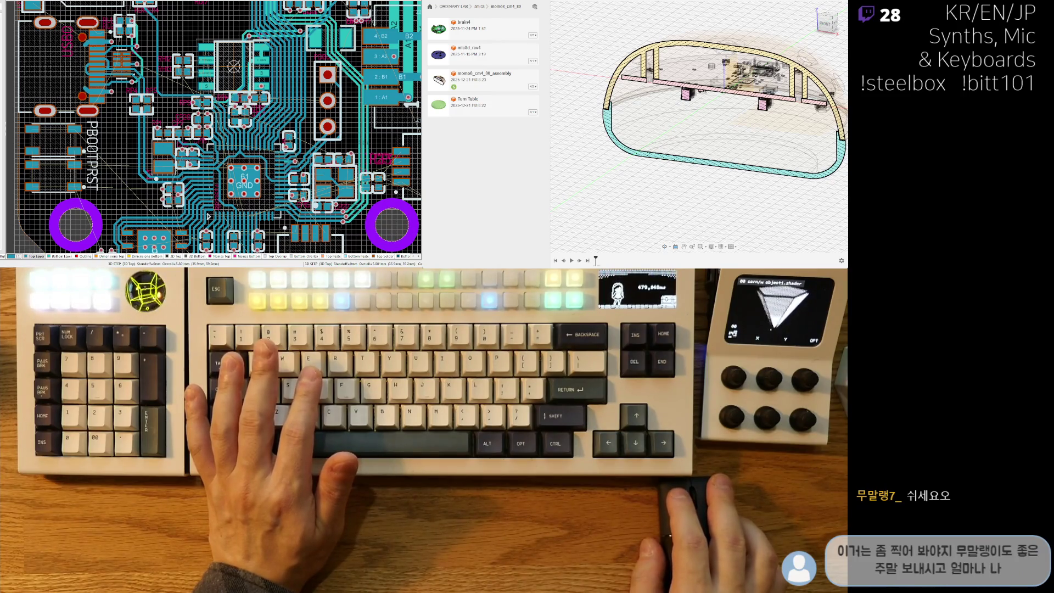
{"action": "left_click", "coordinate": [534, 7]}
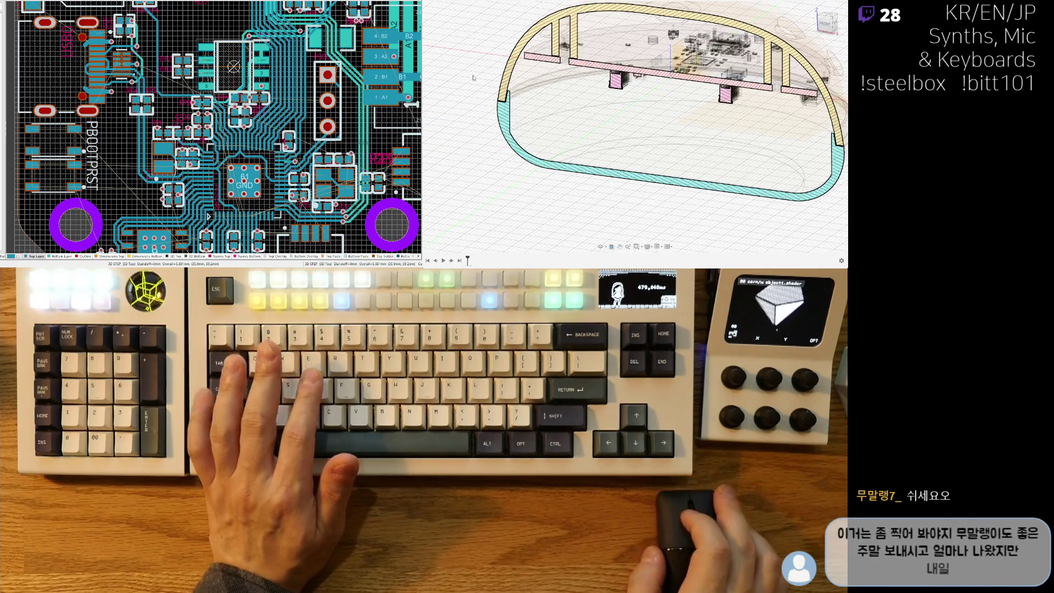